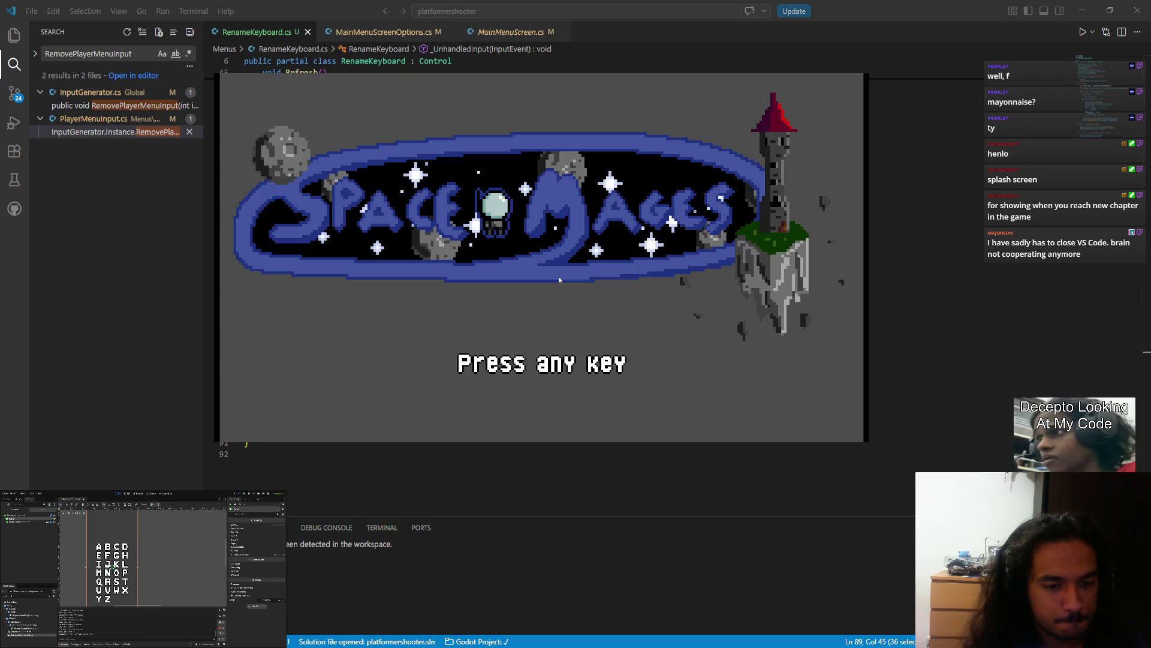
- Leave the splash screen and choose Play to reach game mode selection
key(space)
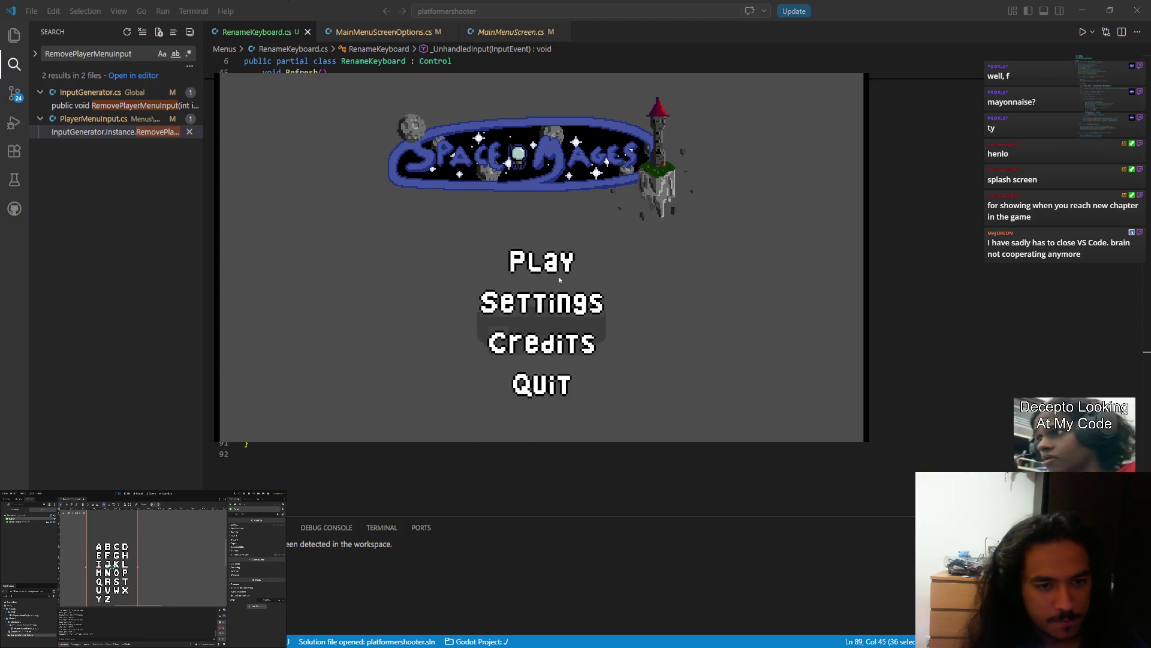
key(Down)
key(Up)
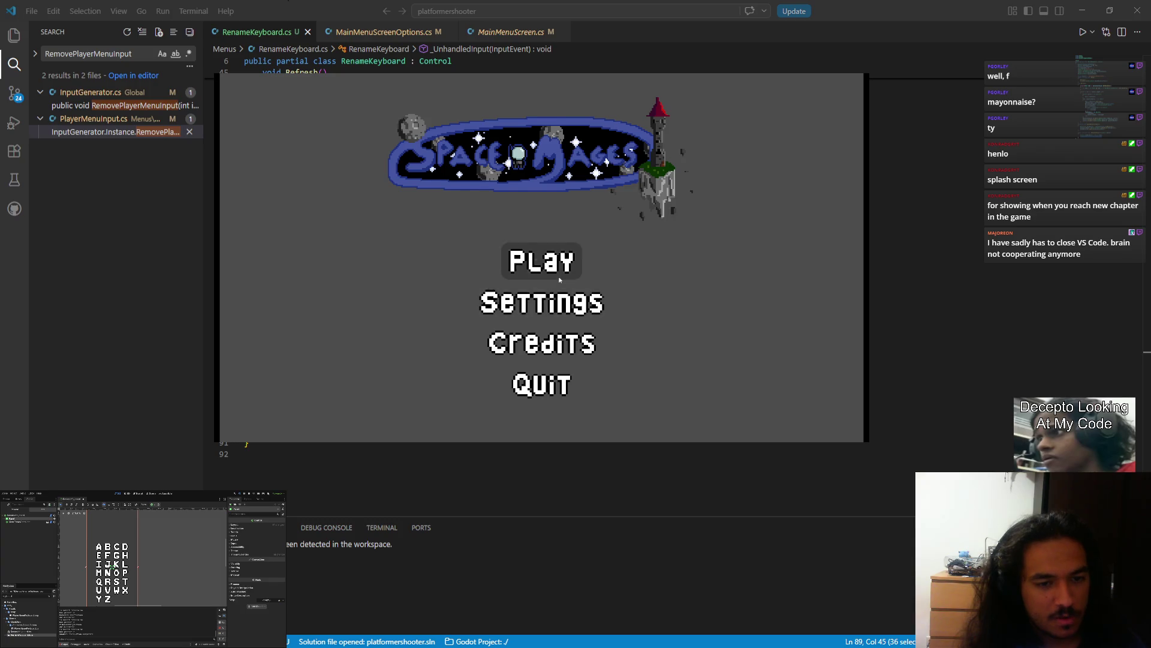
key(Return)
- Set Gamemode to Team Deathmatch and Handicap to Off
key(Up)
key(Down)
key(Up)
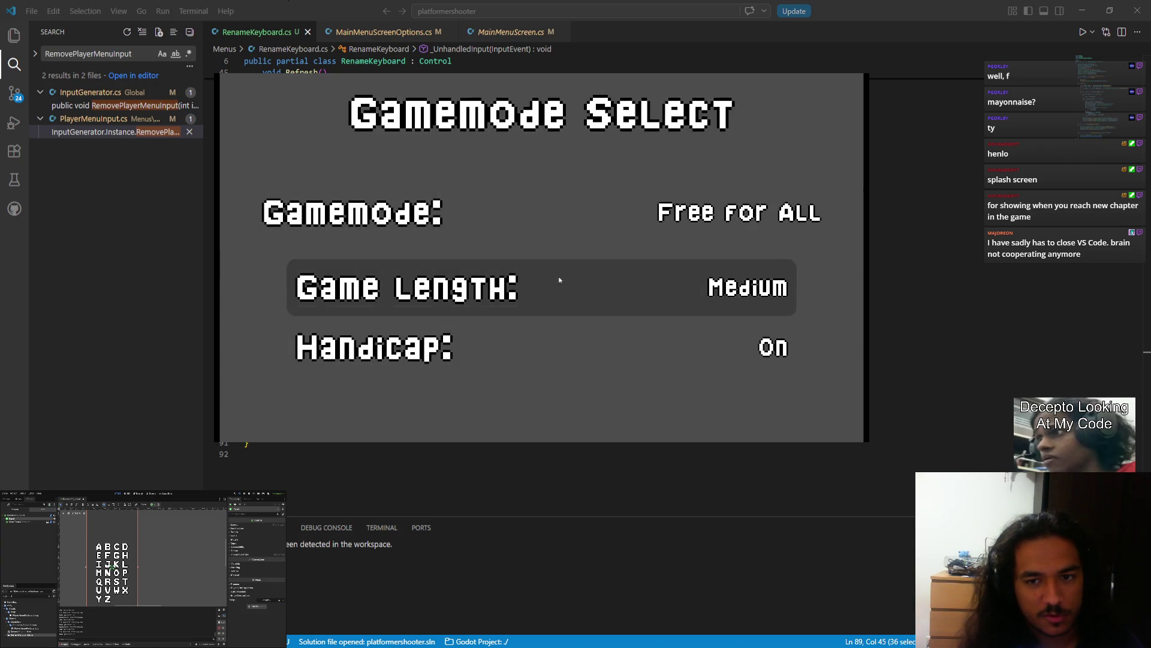
key(Up)
key(Left)
key(Left)
key(Down)
key(Down)
key(Left)
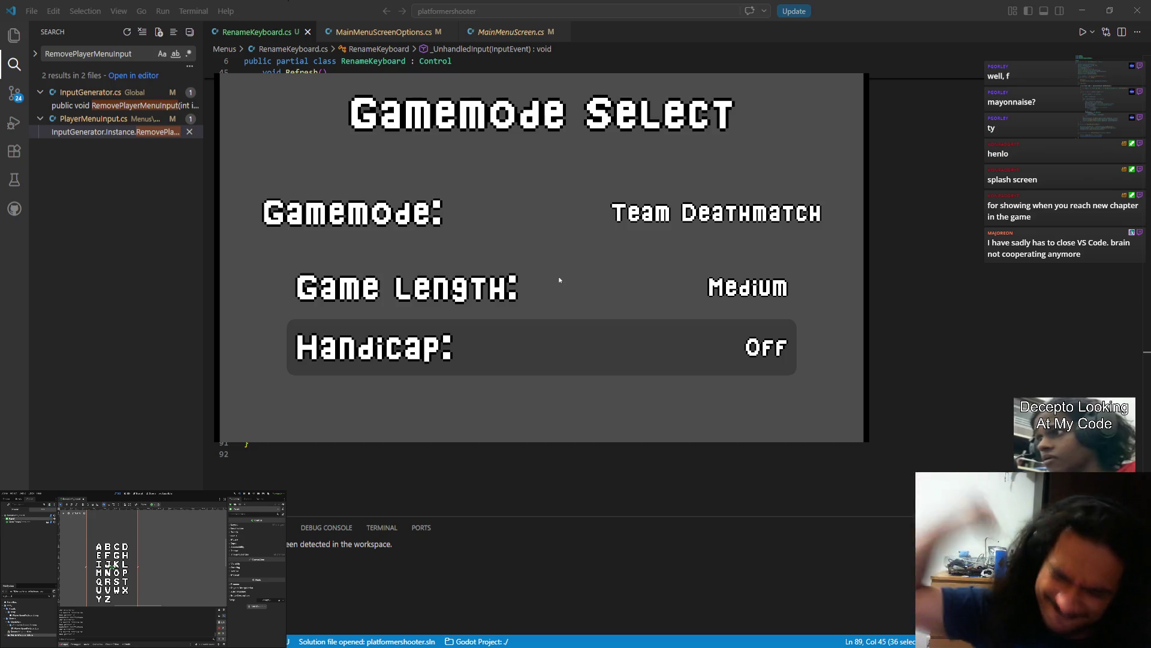
- Set Game Length to Long and go back to the main menu
key(Up)
key(Left)
key(Left)
key(Left)
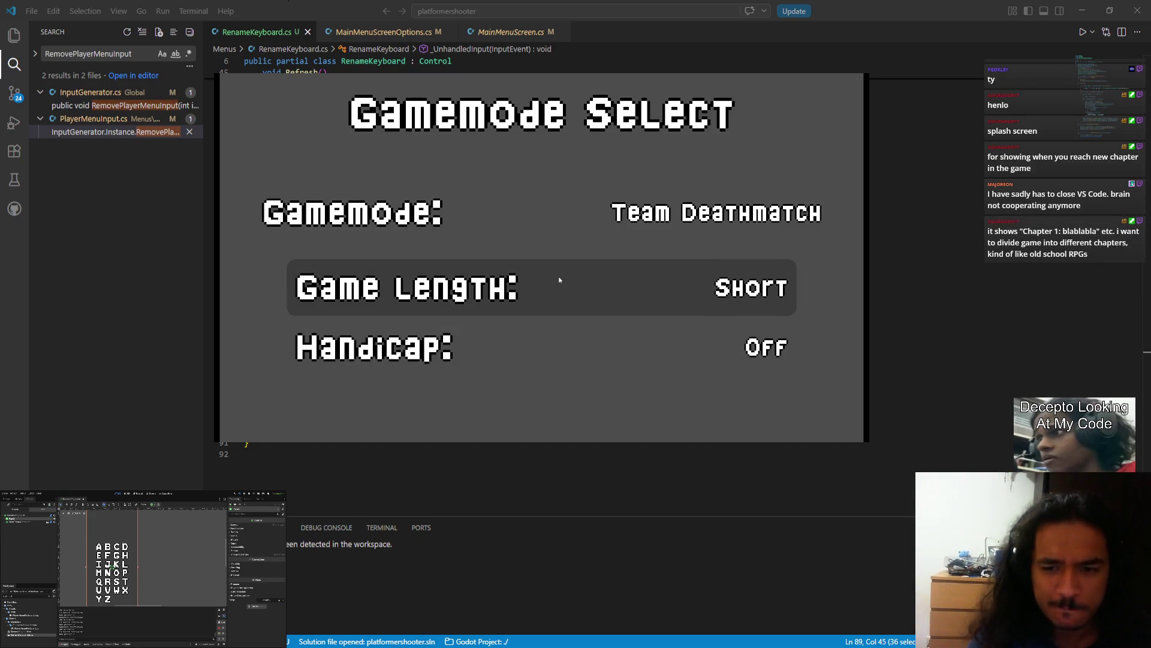
key(Left)
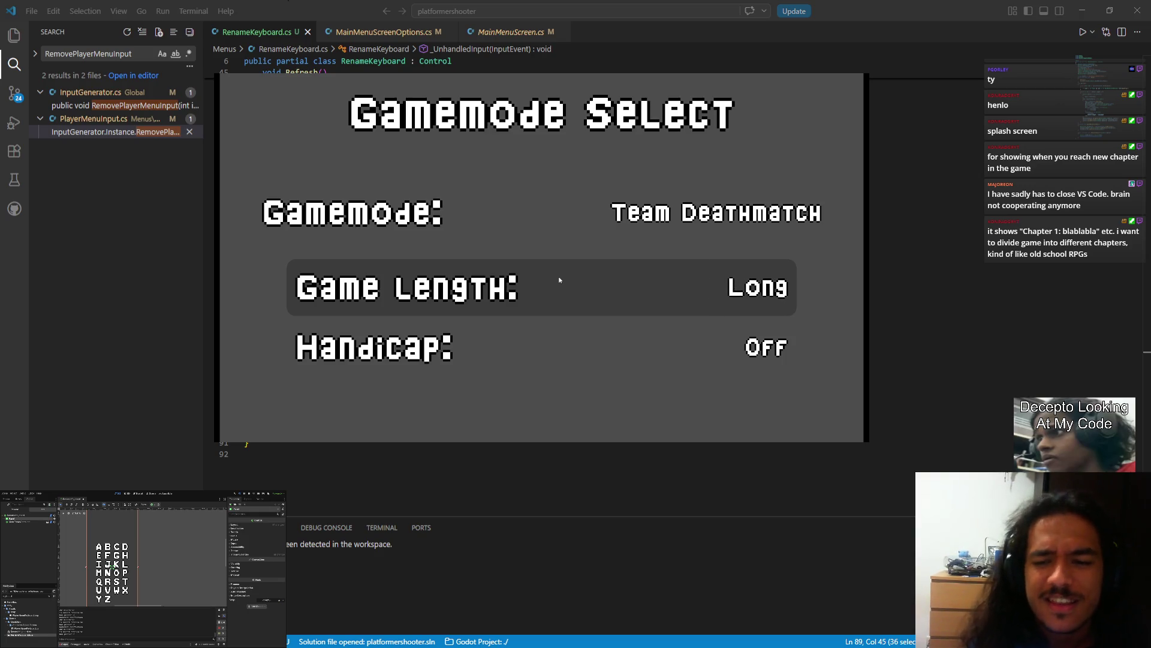
key(Left)
key(Left)
key(Left)
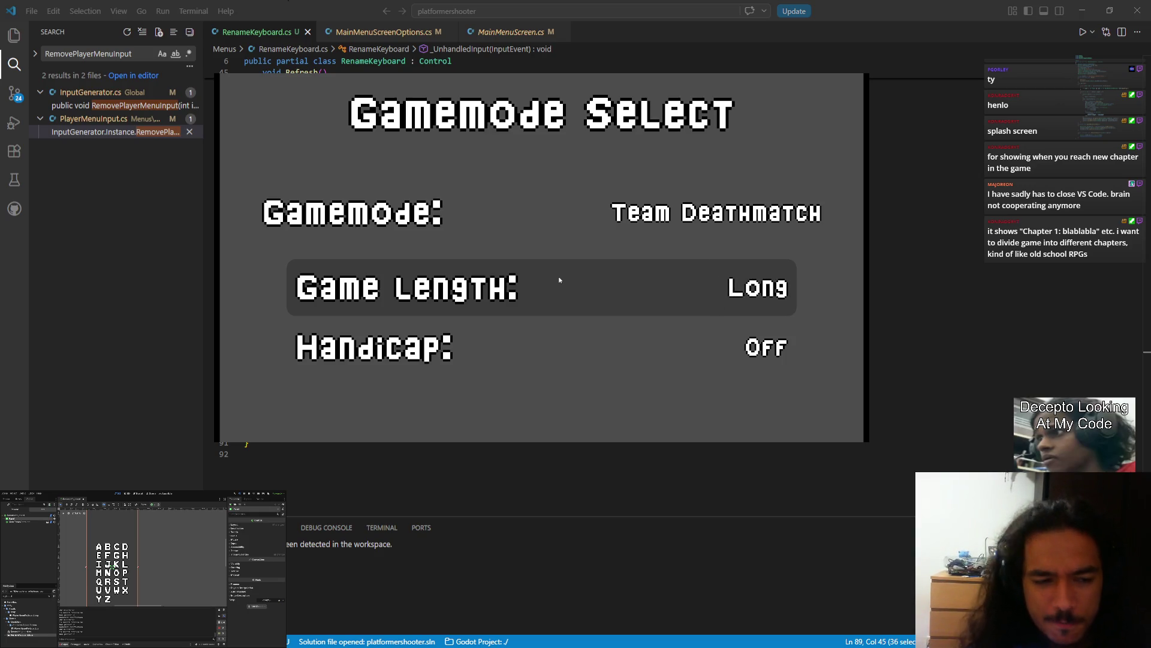
key(Escape)
- In Settings > Video Settings, cycle the window mode back to Fullscreen
key(Down)
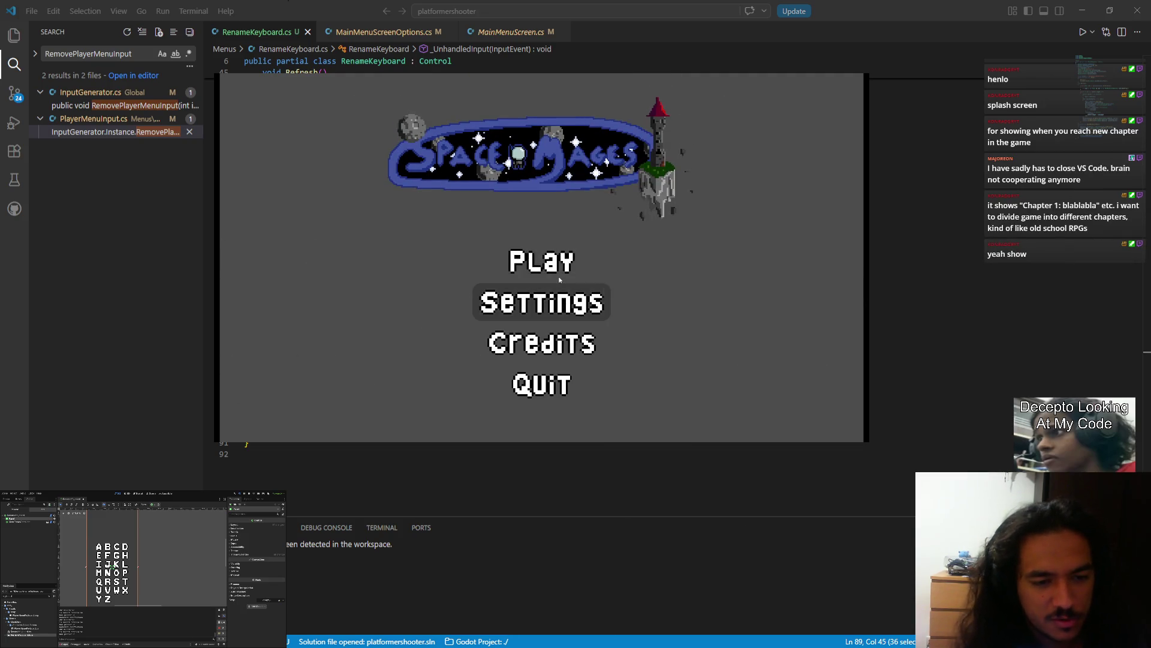
key(Return)
key(Return)
key(Down)
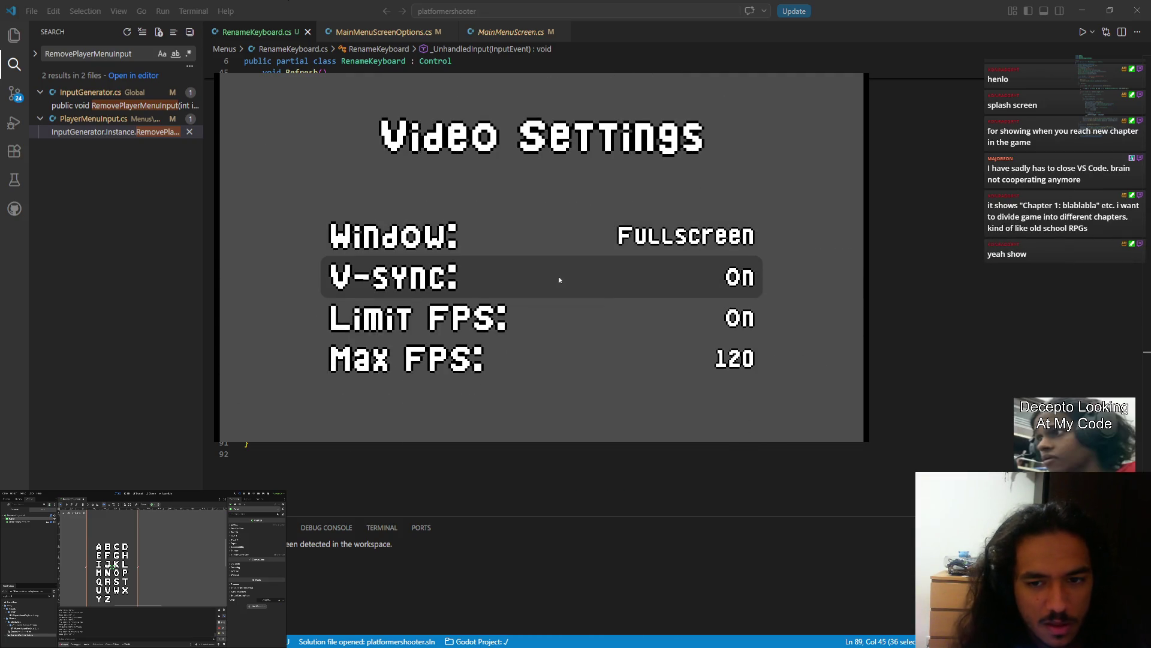
key(Up)
key(Right)
key(Left)
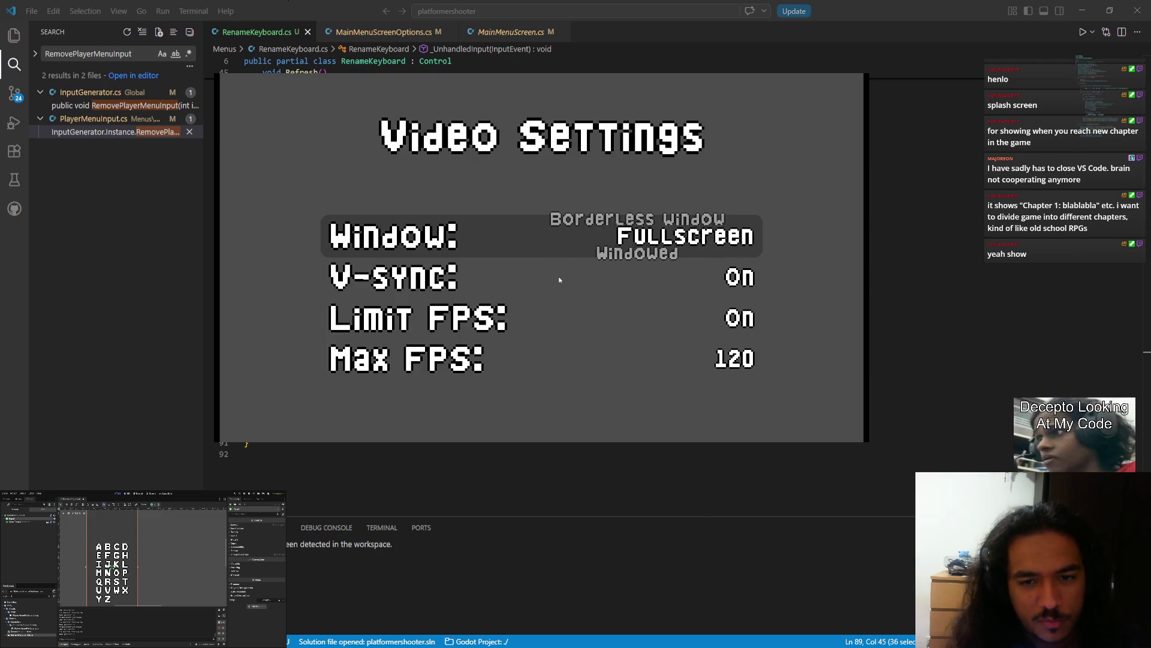
key(Right)
key(Right)
key(Right)
key(Down)
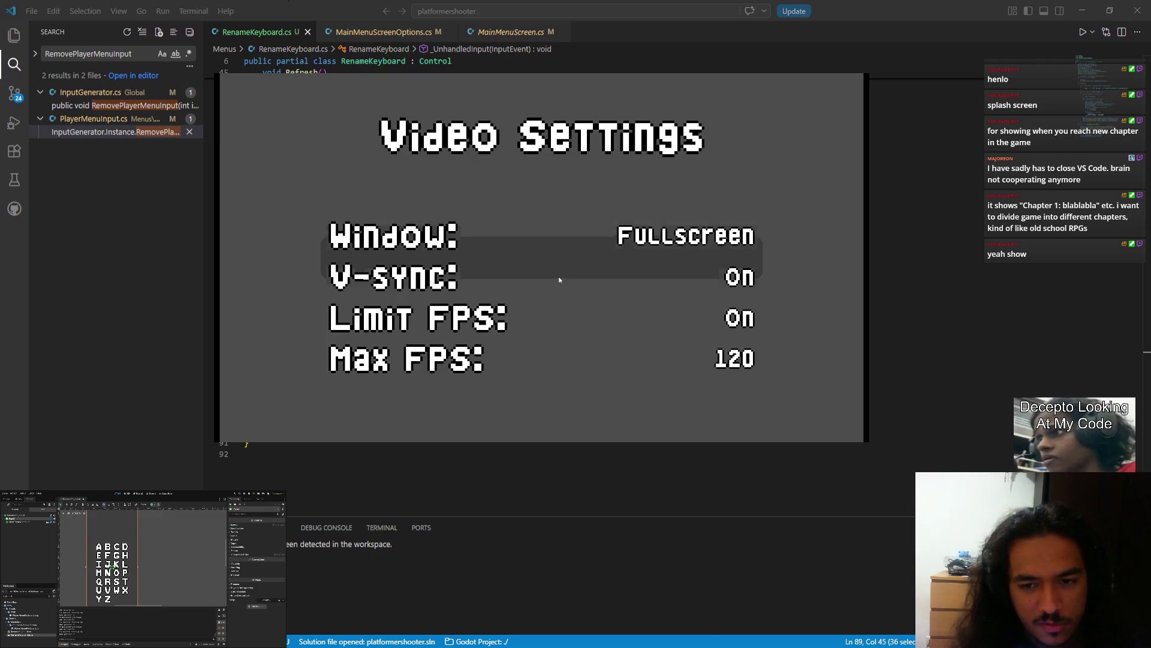
- Lower Max FPS from 120 to 60 and leave Video Settings
key(Down)
key(Down)
key(Left)
key(Left)
key(Left)
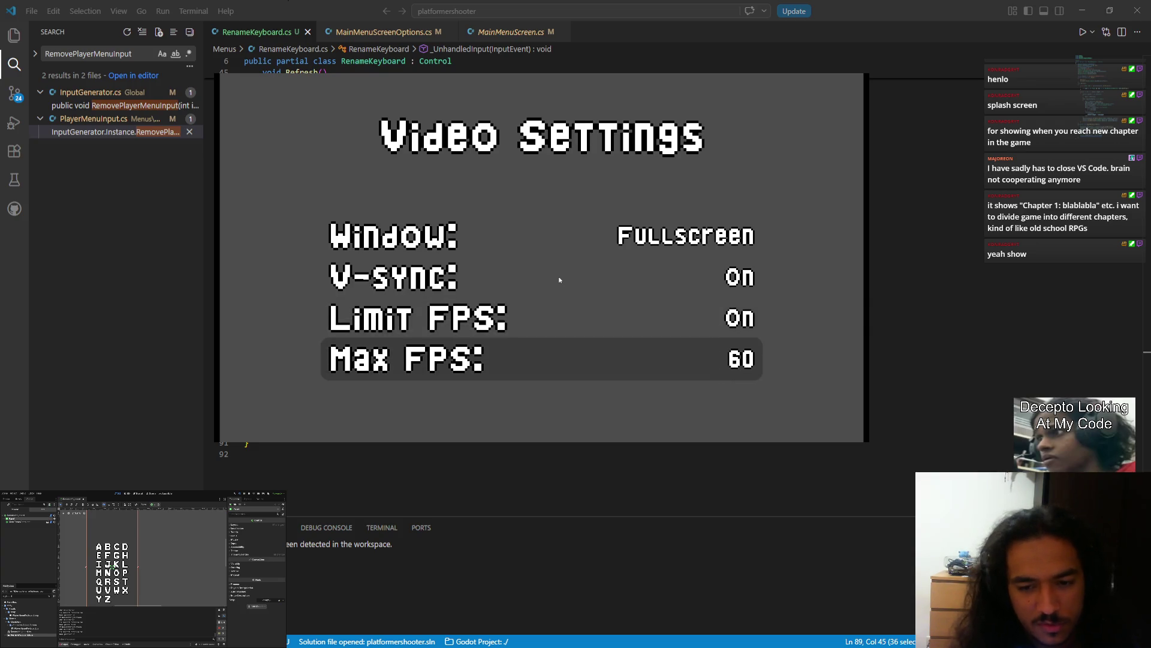
key(Escape)
- Check the Audio Settings volumes, then return to the main menu
key(Down)
key(Return)
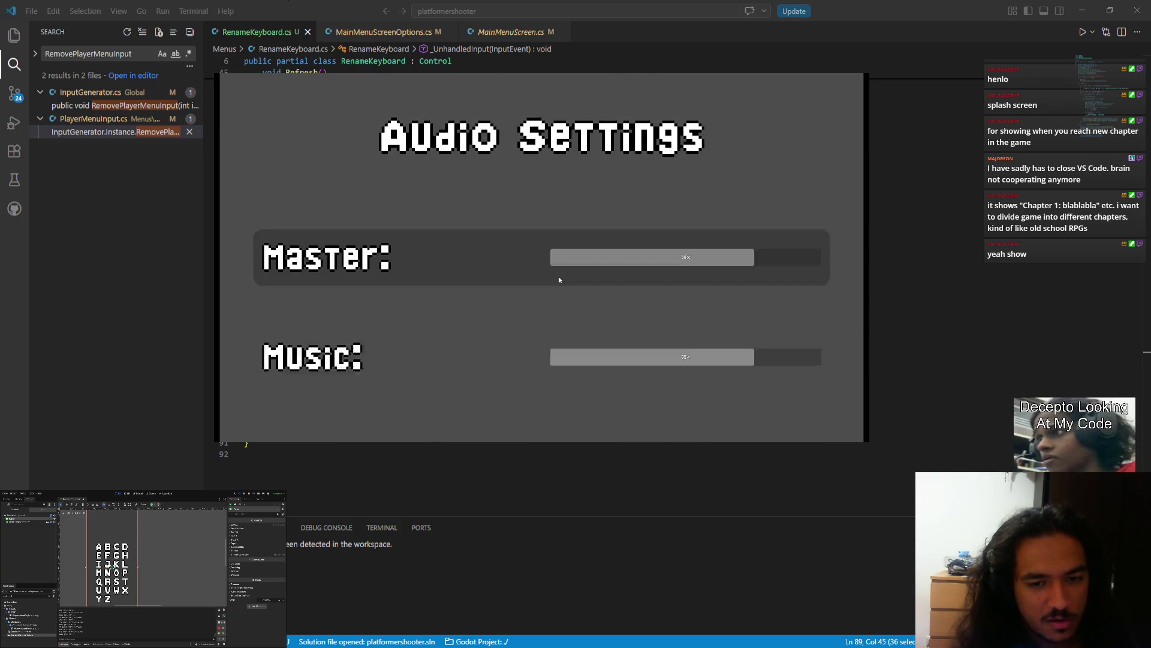
key(Down)
key(Down)
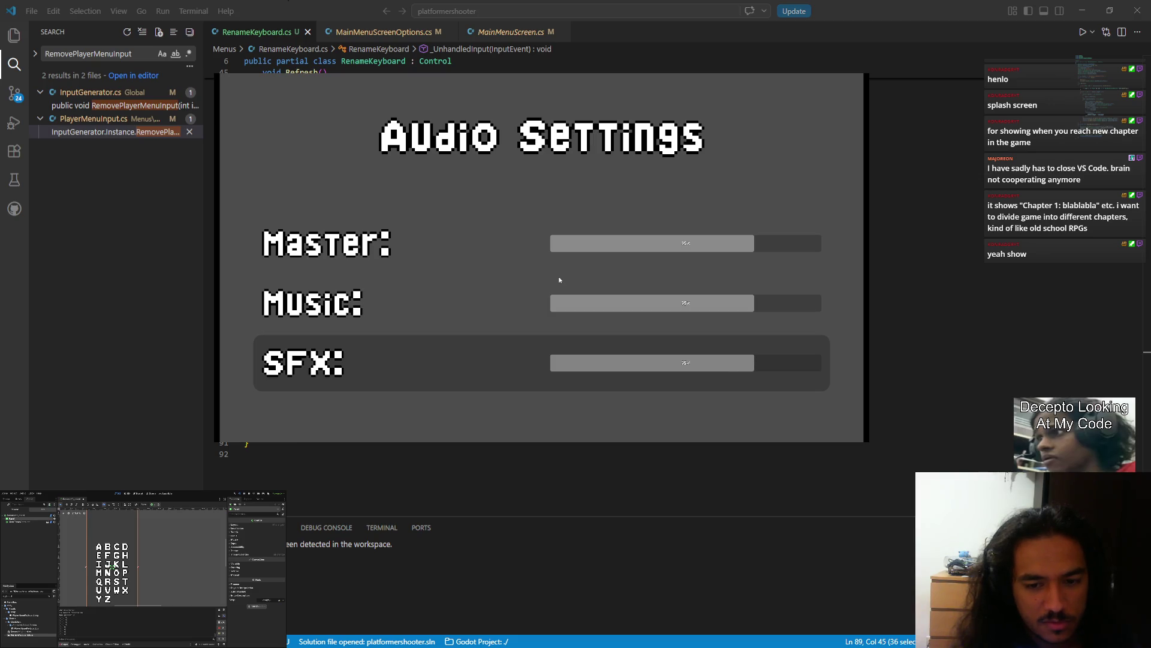
key(Escape)
key(Escape)
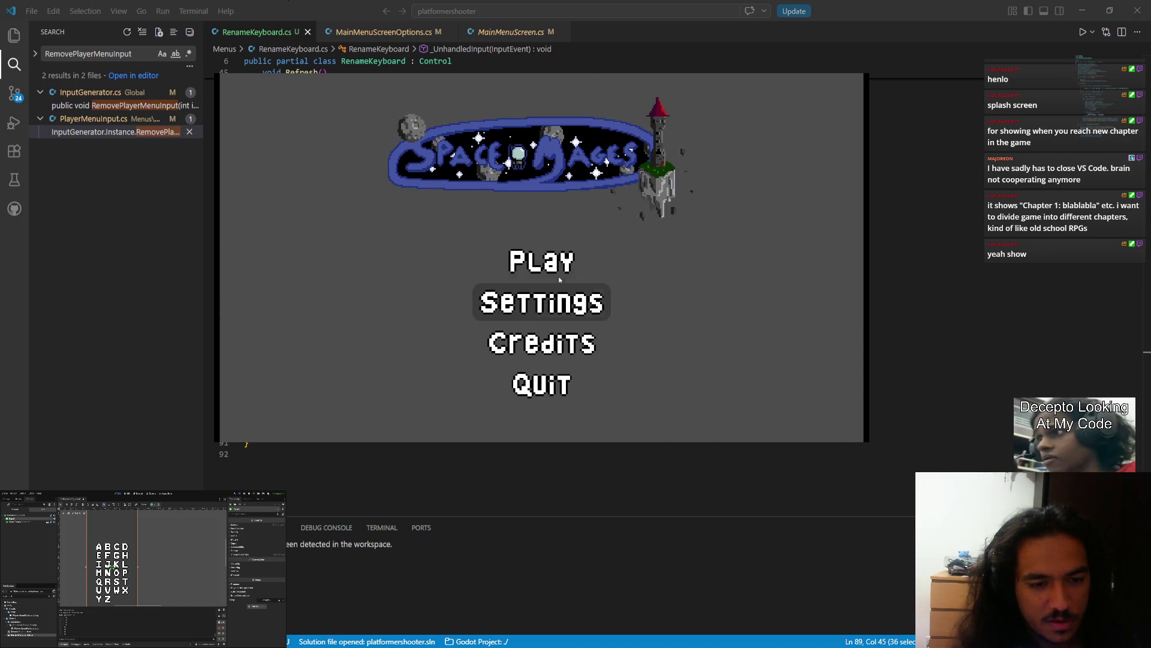
key(Up)
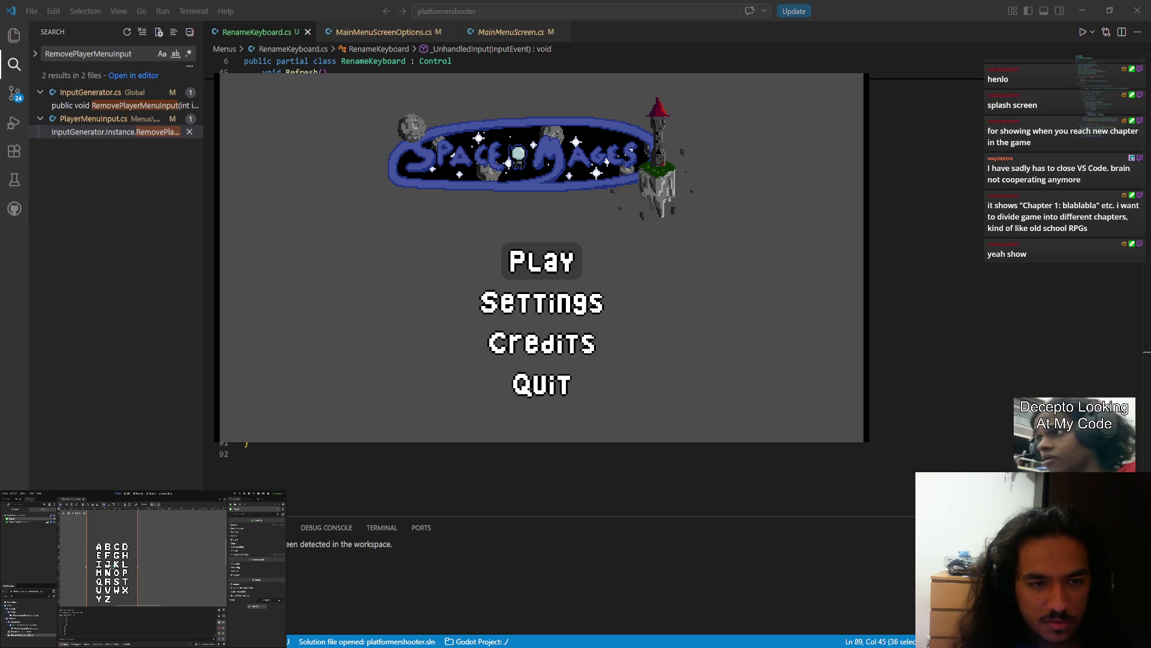
- Join two players on Character Select, recolour player two blue, ready up, then cancel ready
key(Return)
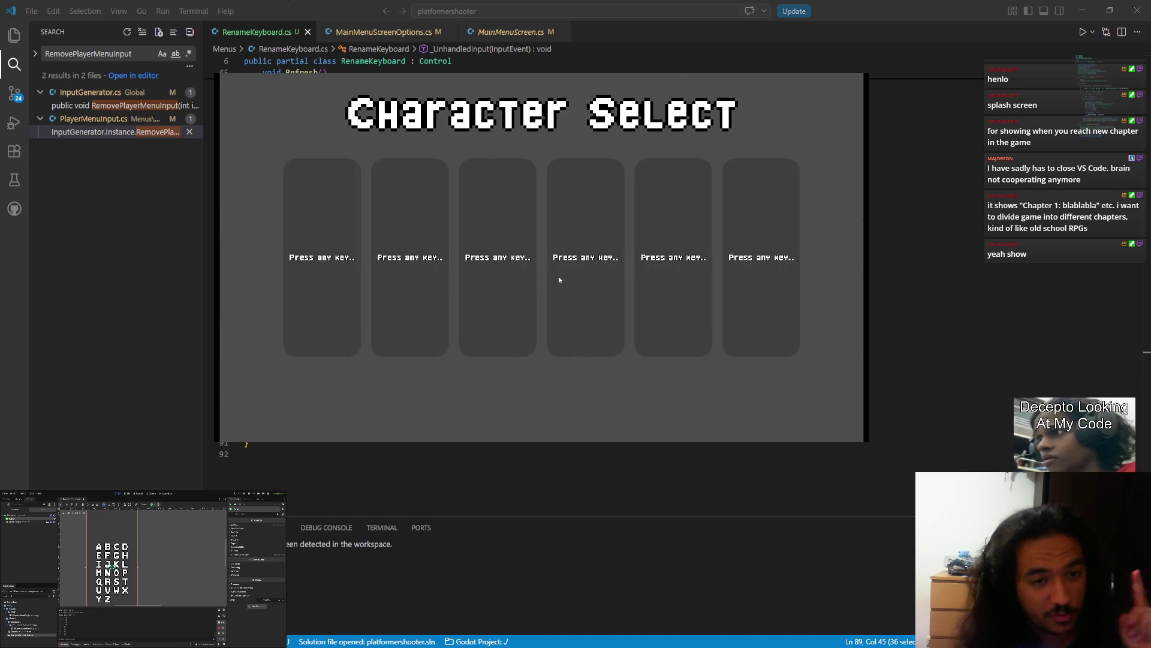
key(Return)
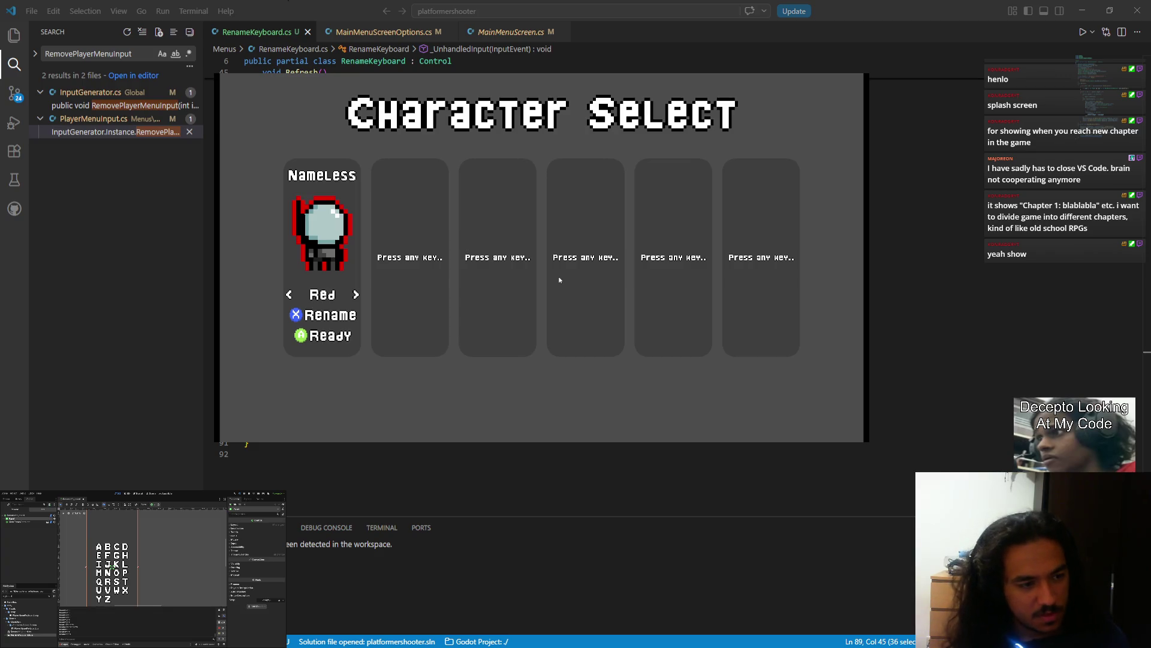
key(Return)
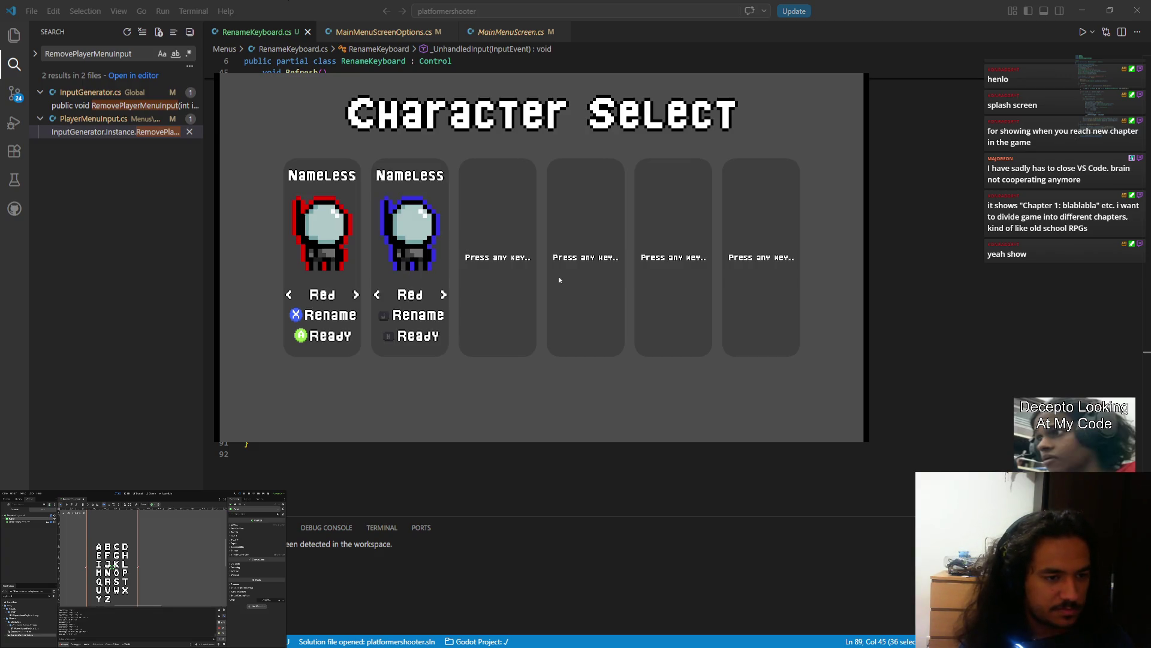
key(Right)
key(Return)
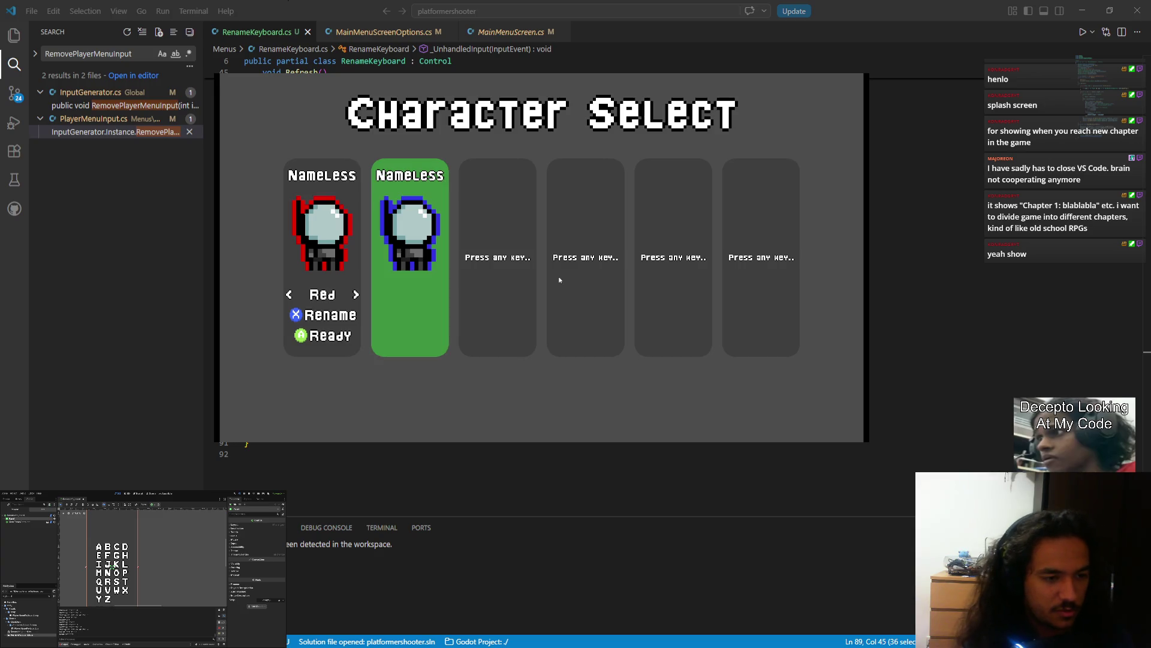
key(Escape)
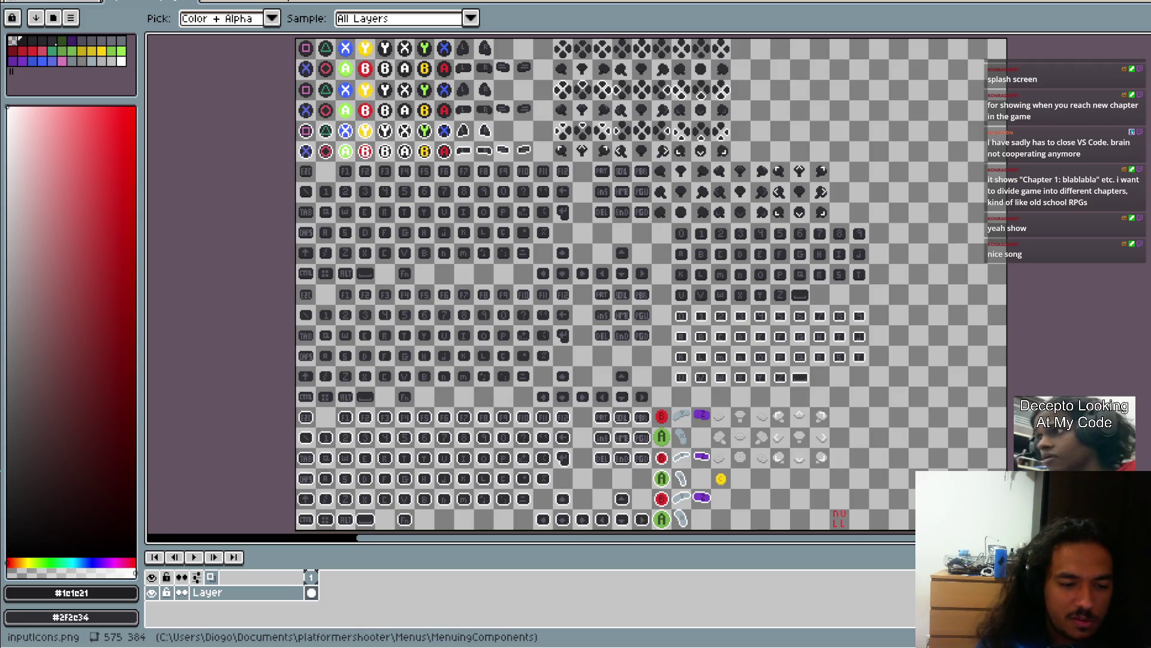
- Pan and zoom across the inputIcons.png sheet to inspect the PlayStation and keyboard icons
drag(475, 118, 431, 200)
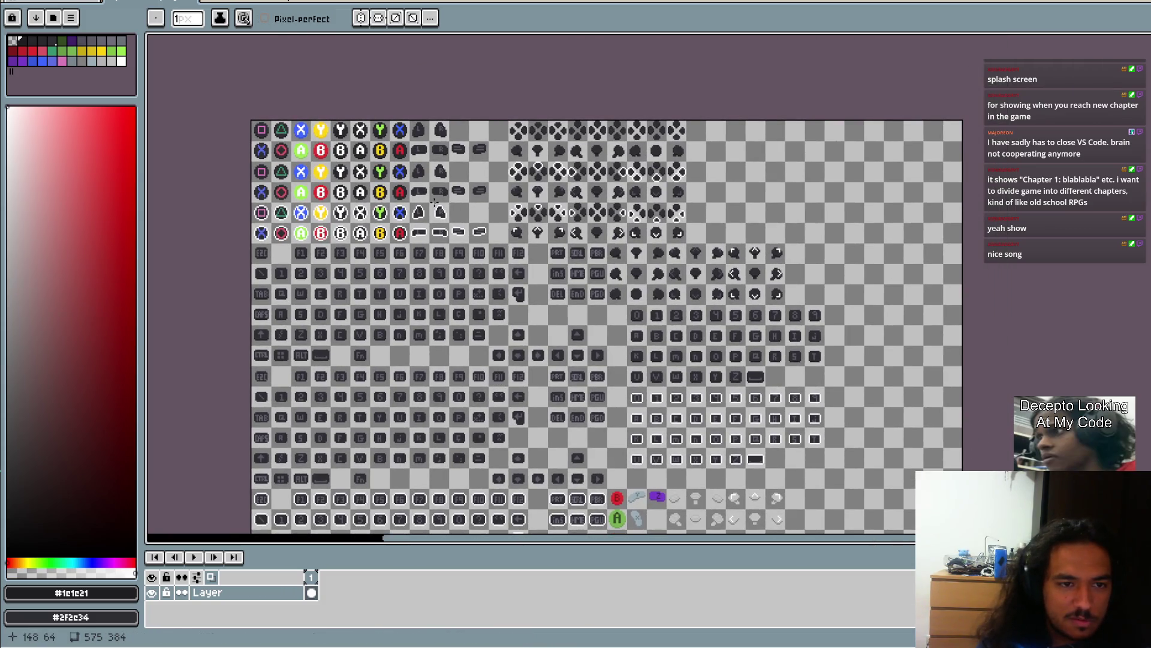
scroll(538, 192, up, 3)
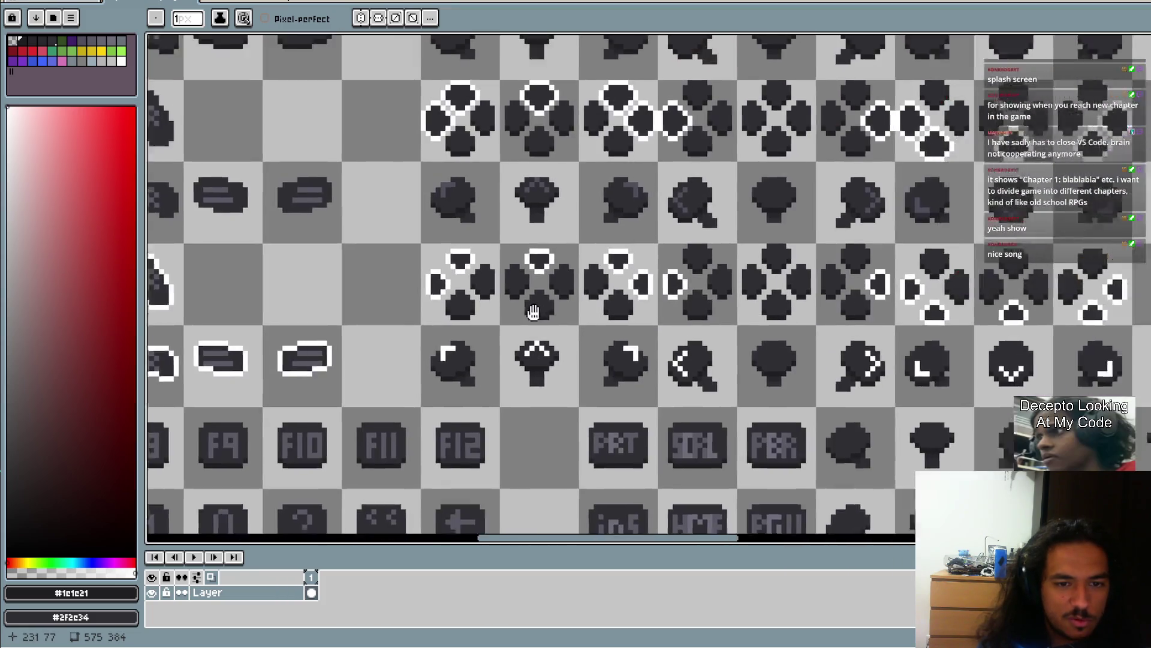
scroll(534, 311, down, 3)
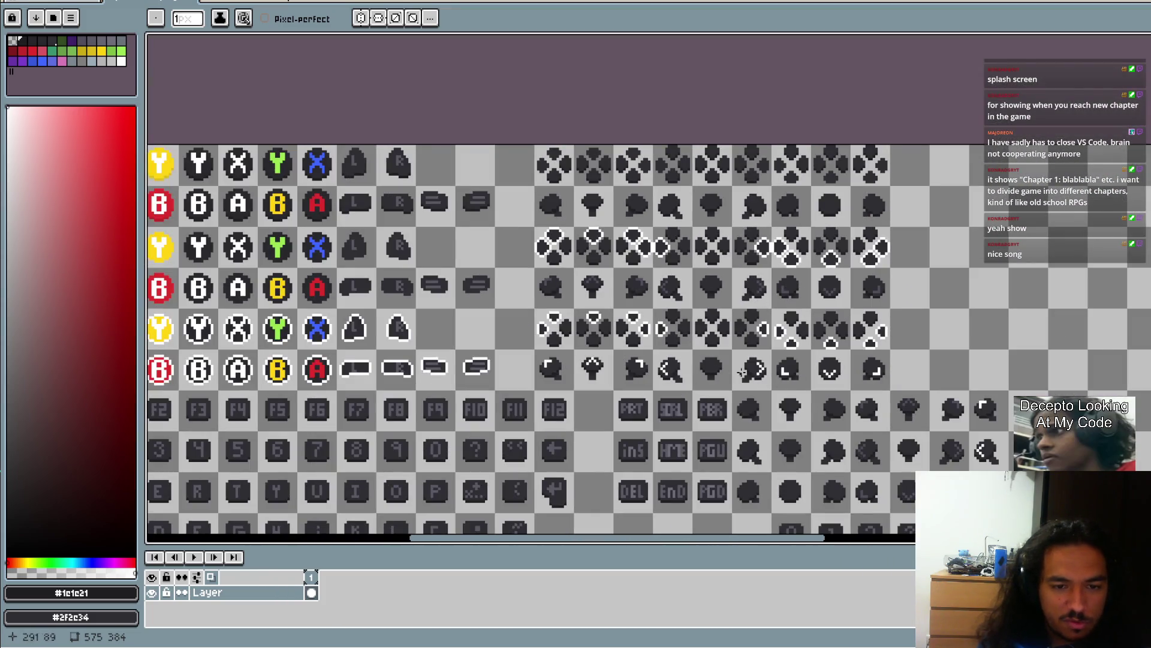
mouse_move(742, 371)
mouse_down()
mouse_move(759, 331)
mouse_move(809, 303)
mouse_move(807, 323)
mouse_up()
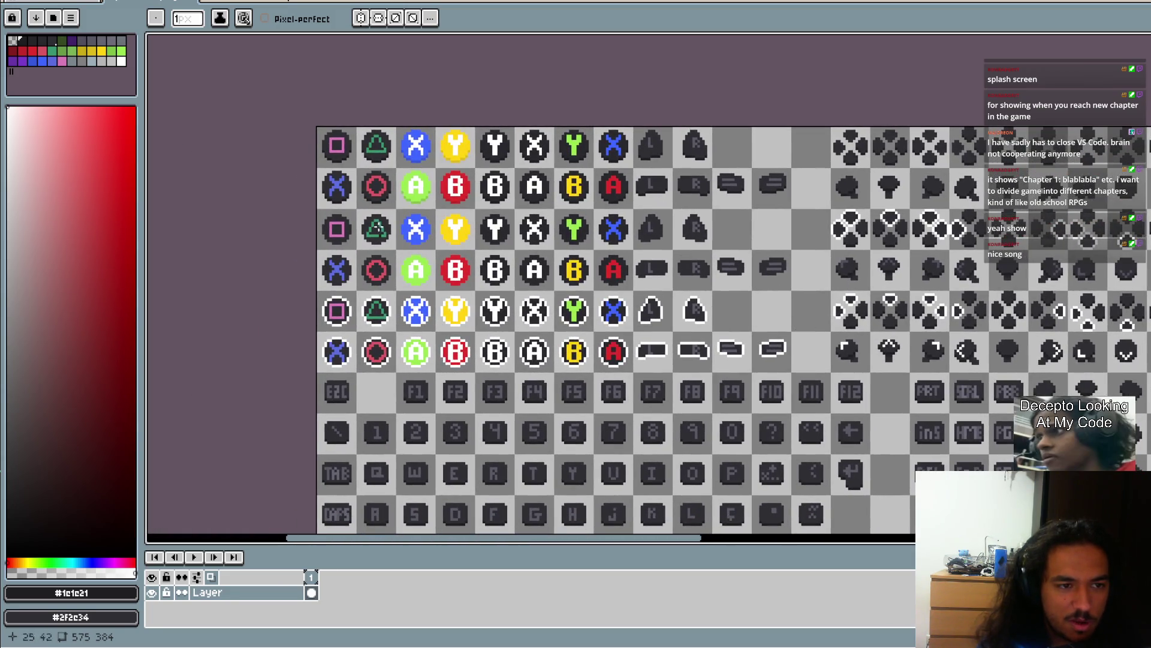
drag(799, 282, 578, 198)
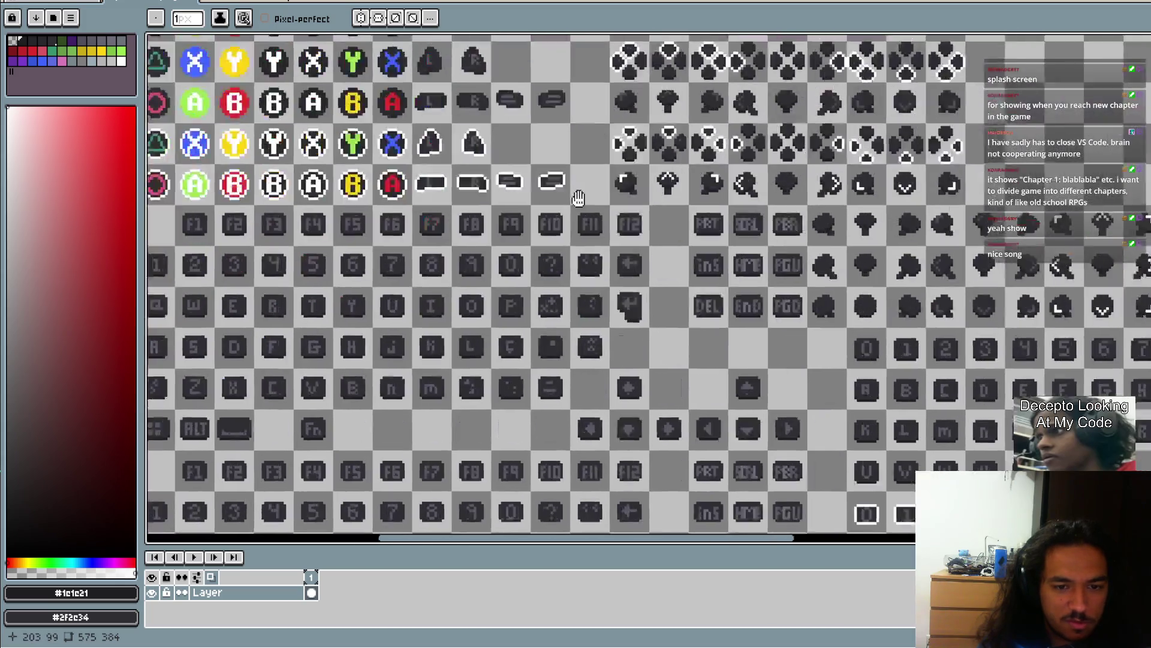
scroll(778, 306, down, 5)
scroll(564, 264, up, 8)
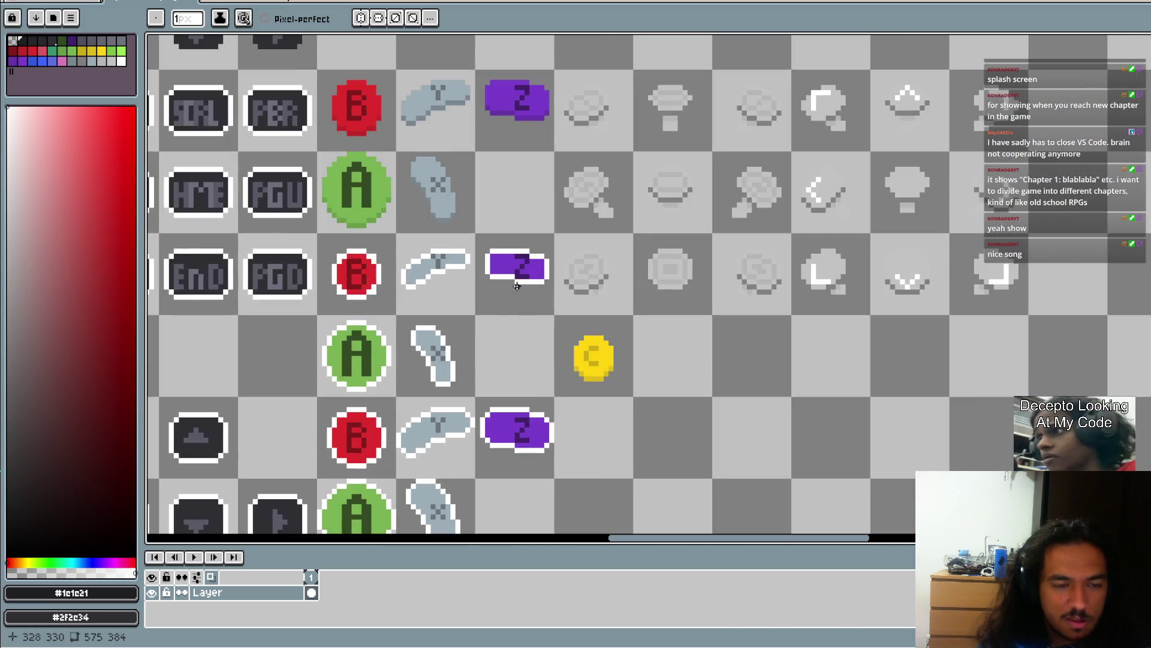
scroll(546, 291, down, 5)
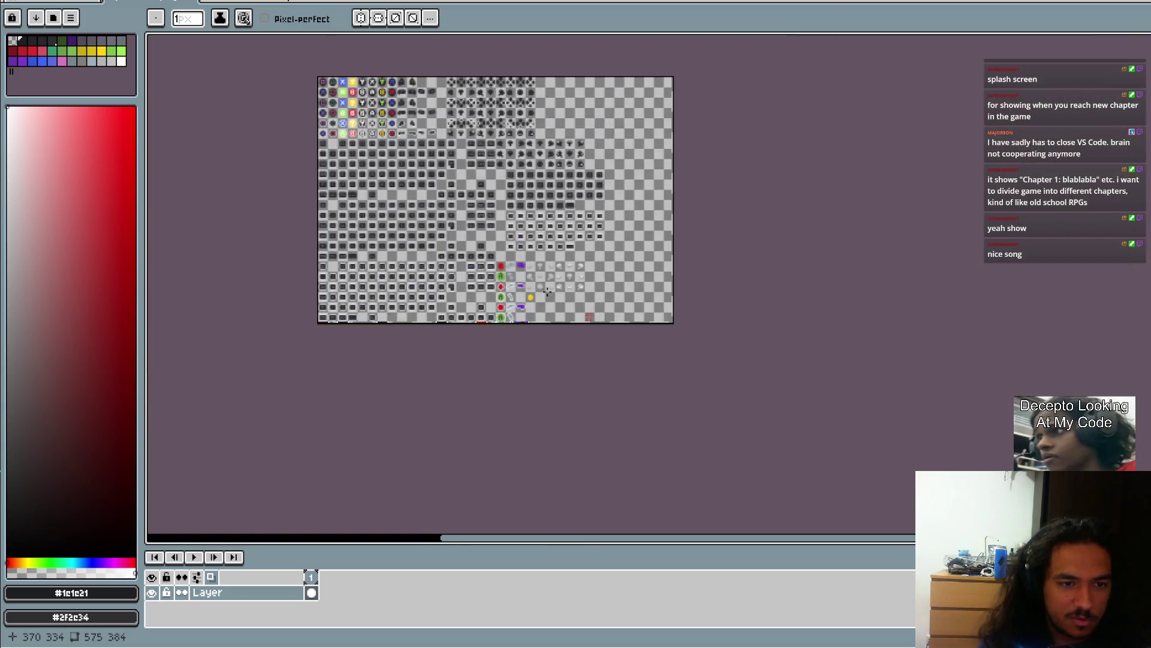
scroll(547, 290, up, 6)
scroll(708, 221, down, 4)
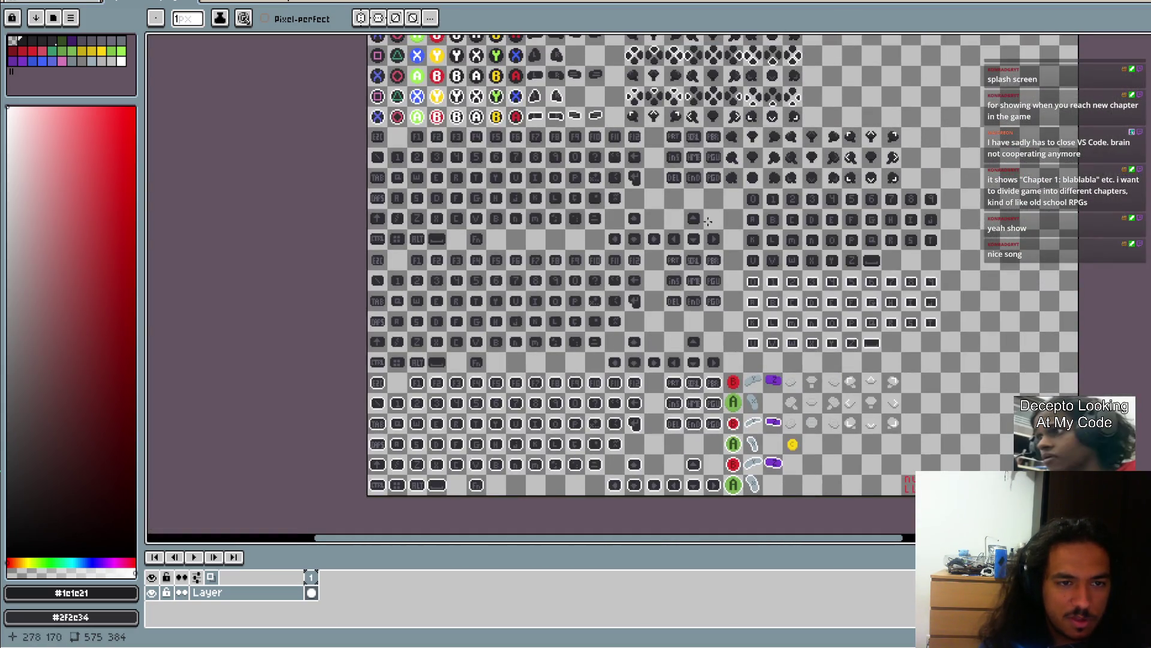
scroll(708, 221, right, 4)
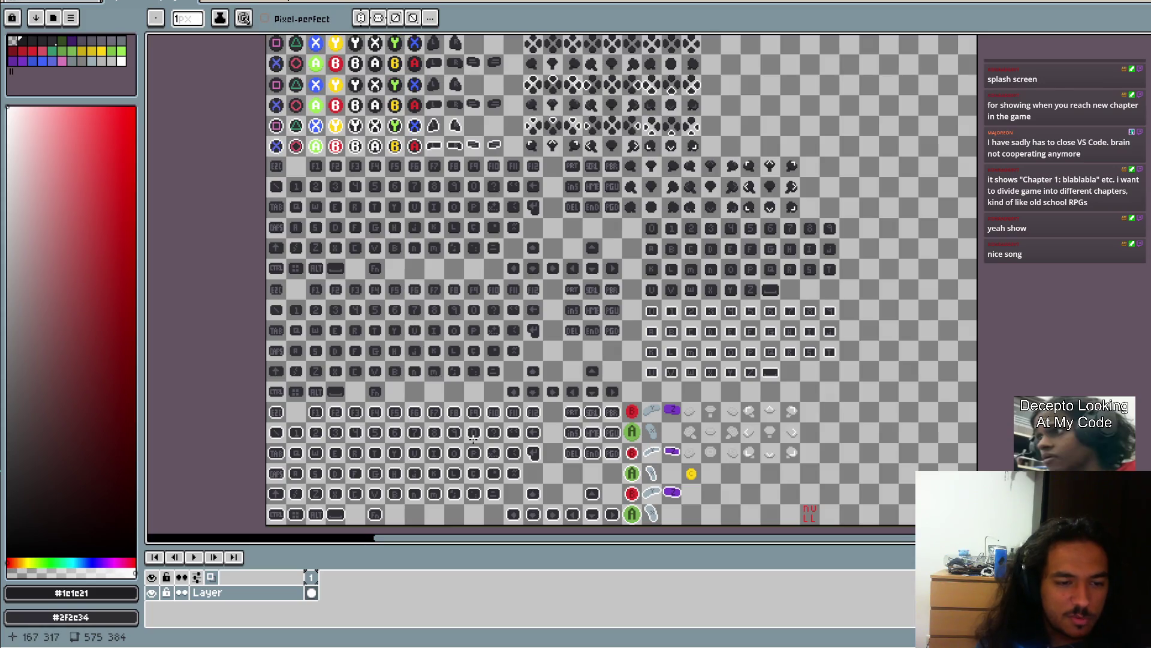
scroll(583, 375, up, 3)
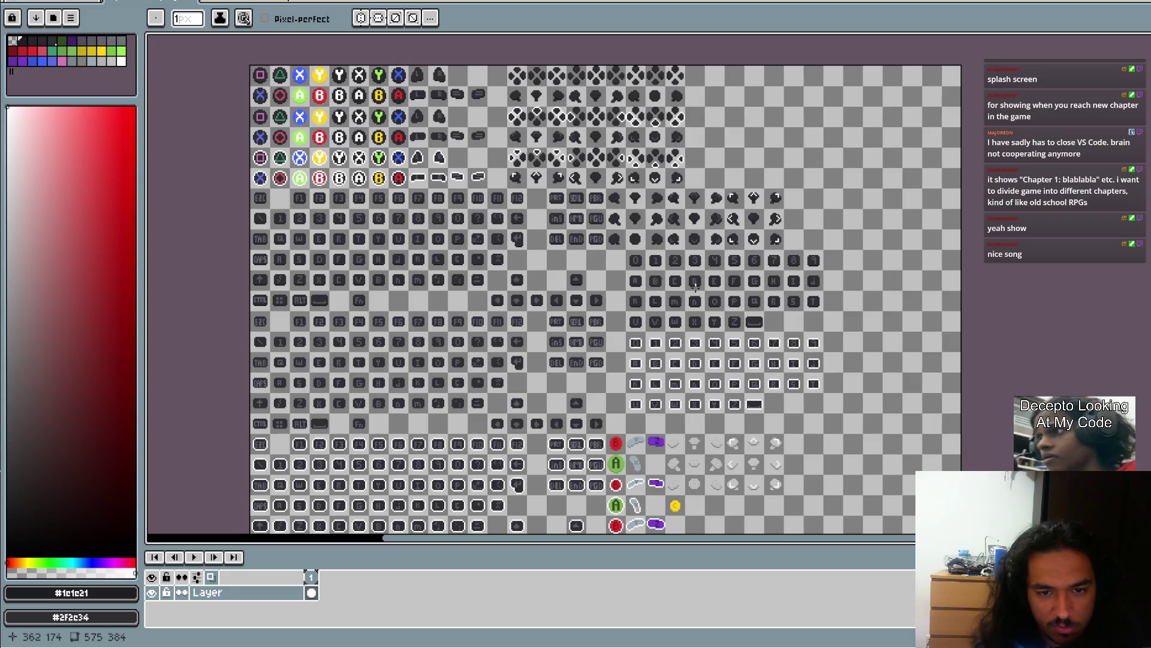
- Undo the stray pencil stroke across the icons and save inputIcons.png
drag(629, 253, 837, 382)
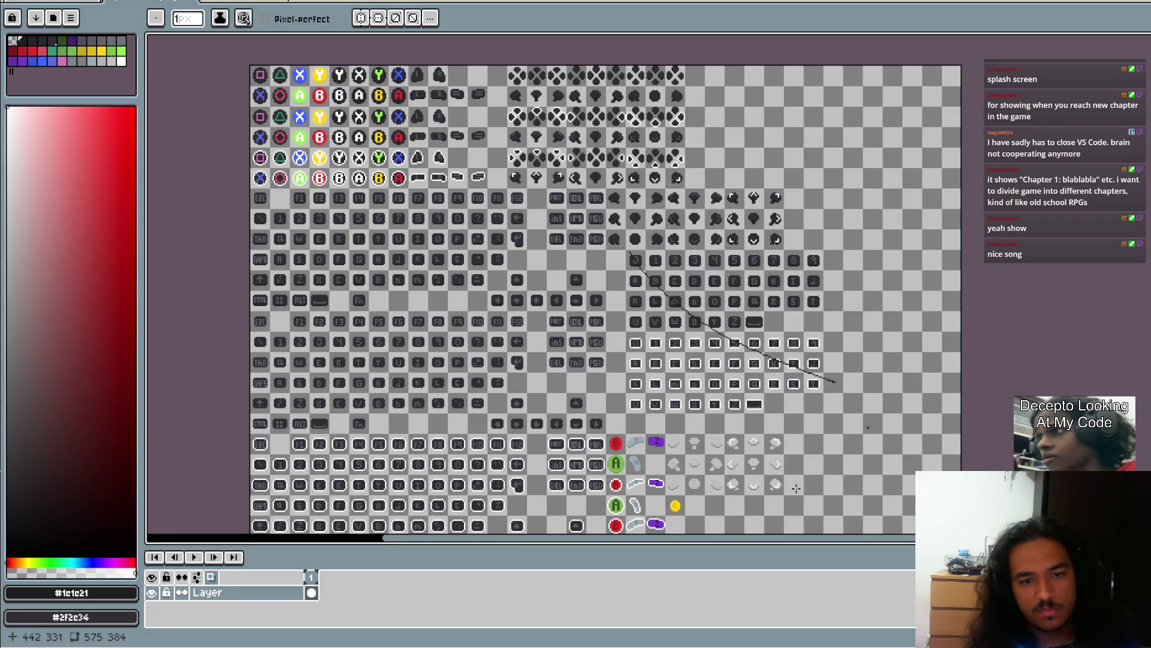
key(ctrl+z)
key(ctrl+s)
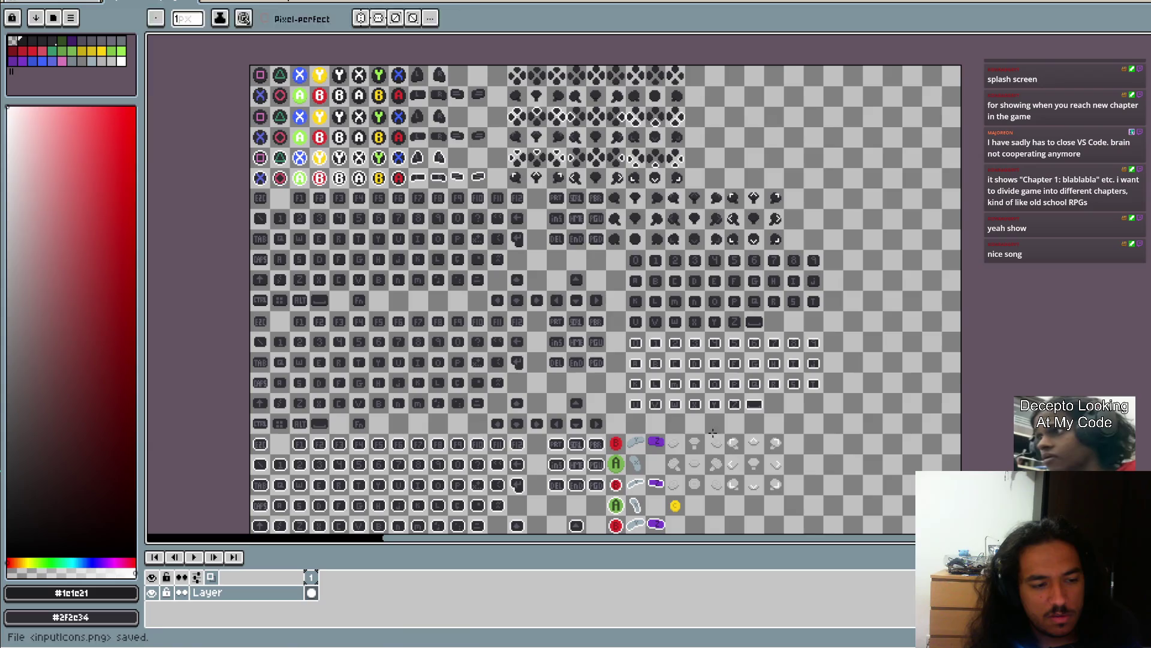
key(alt)
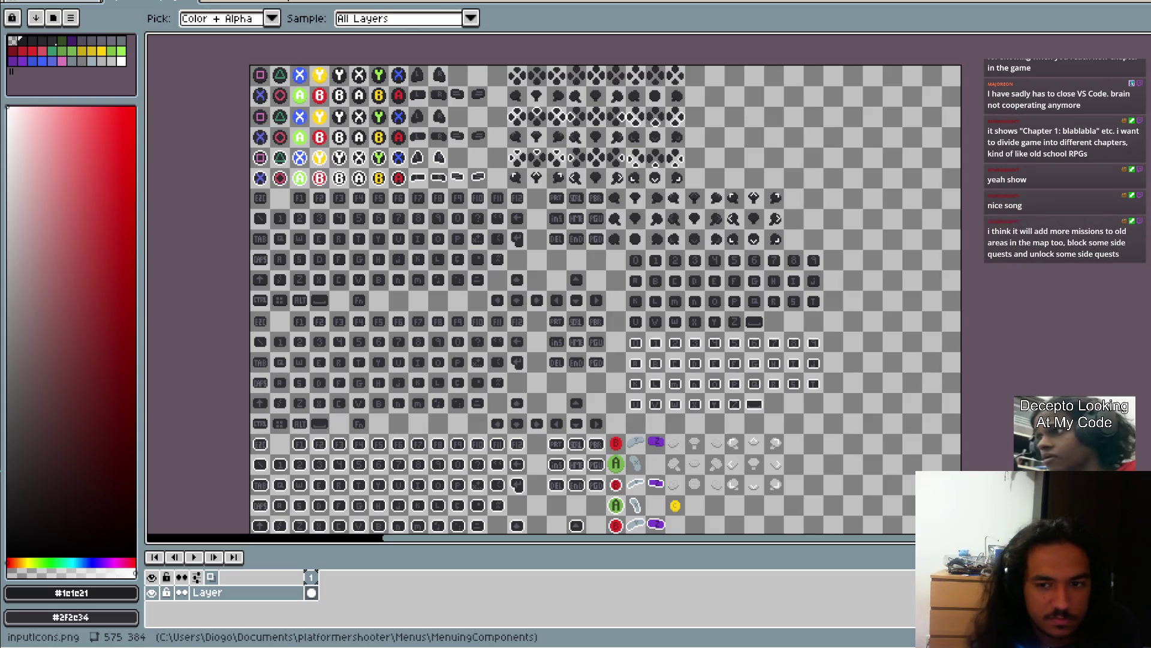
- Switch from Aseprite to the Godot editor with the RenameKeyboard scene open
key(alt+Tab)
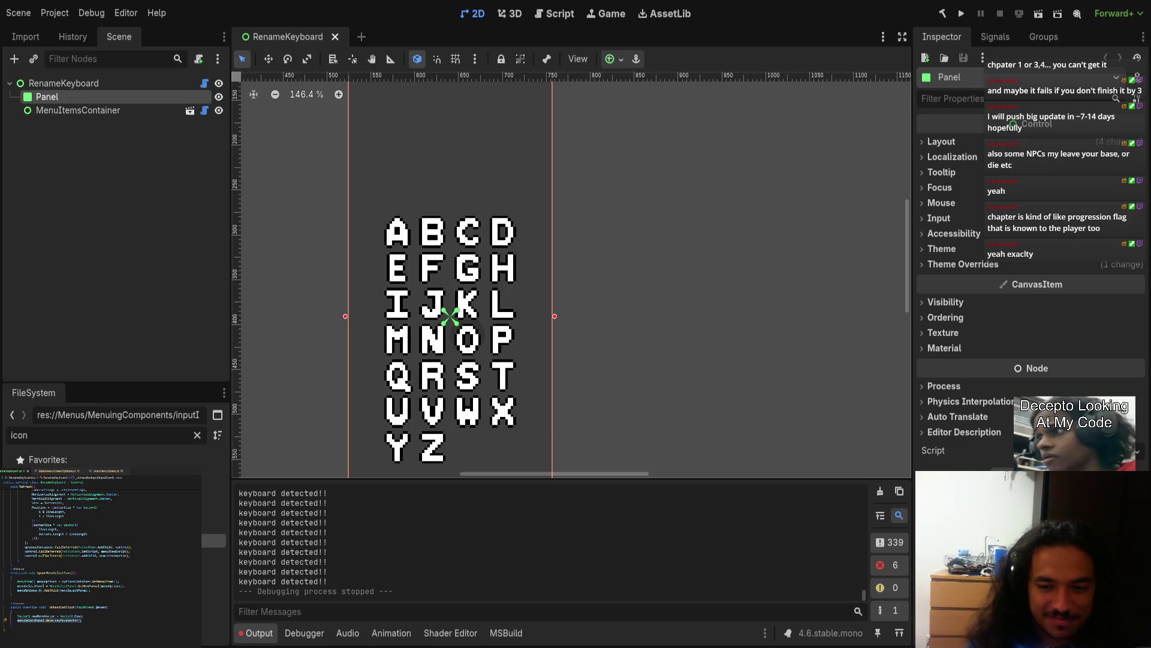
- Launch the RenameKeyboard scene with Run Current Scene
scroll(547, 354, down, 5)
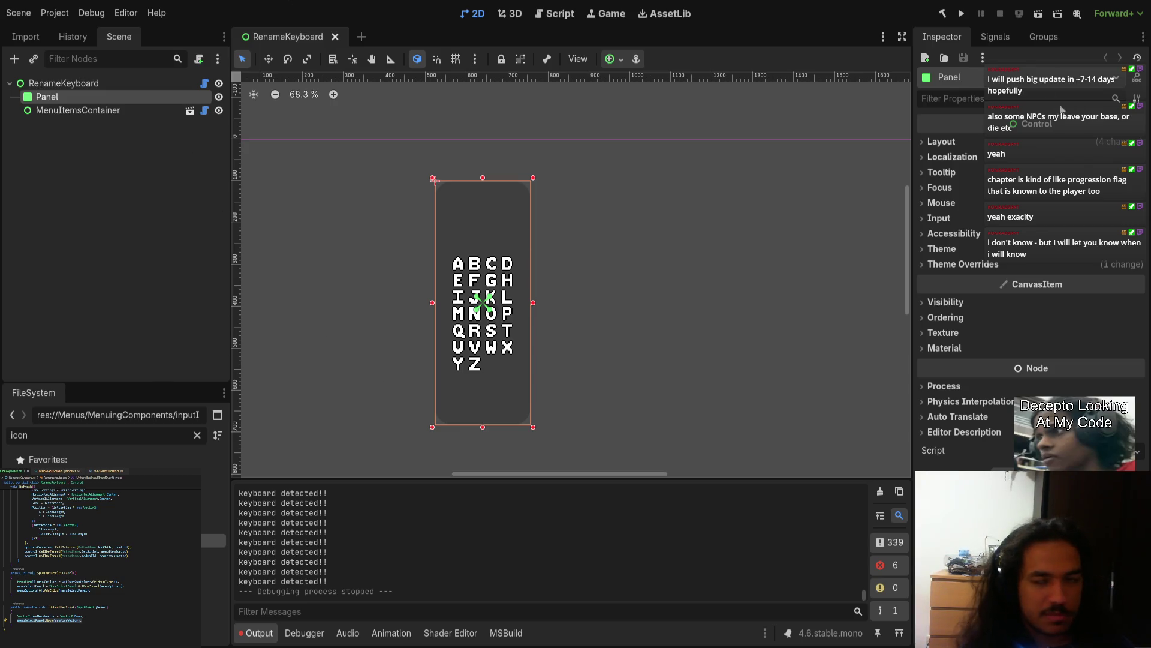
click(1038, 13)
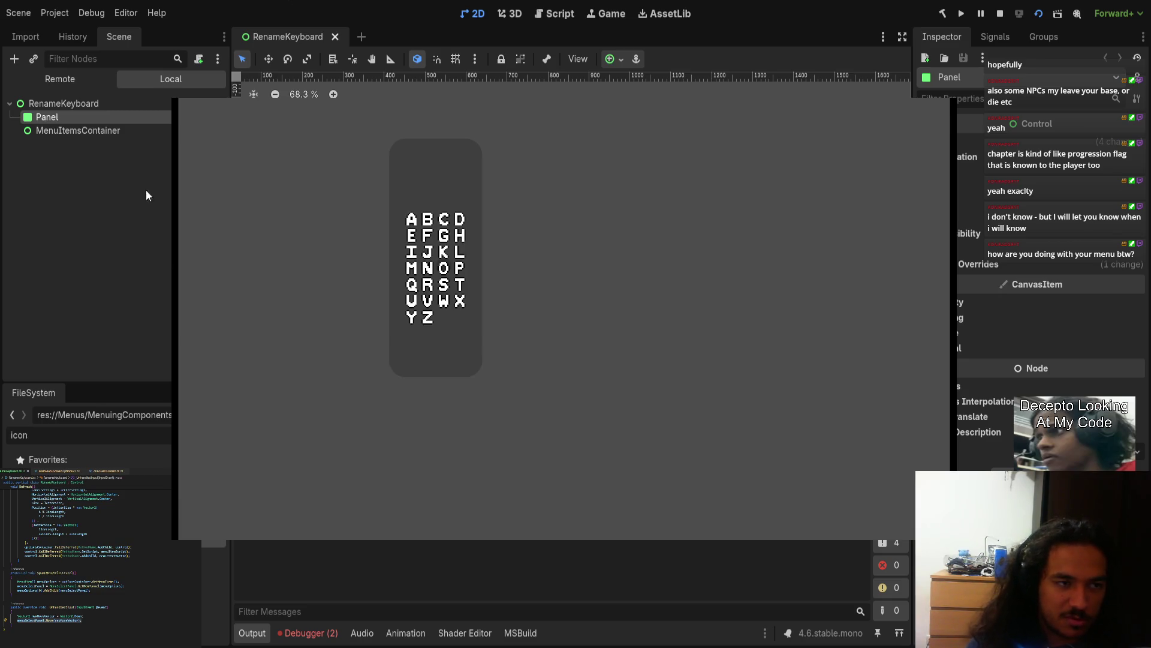
click(54, 80)
click(31, 197)
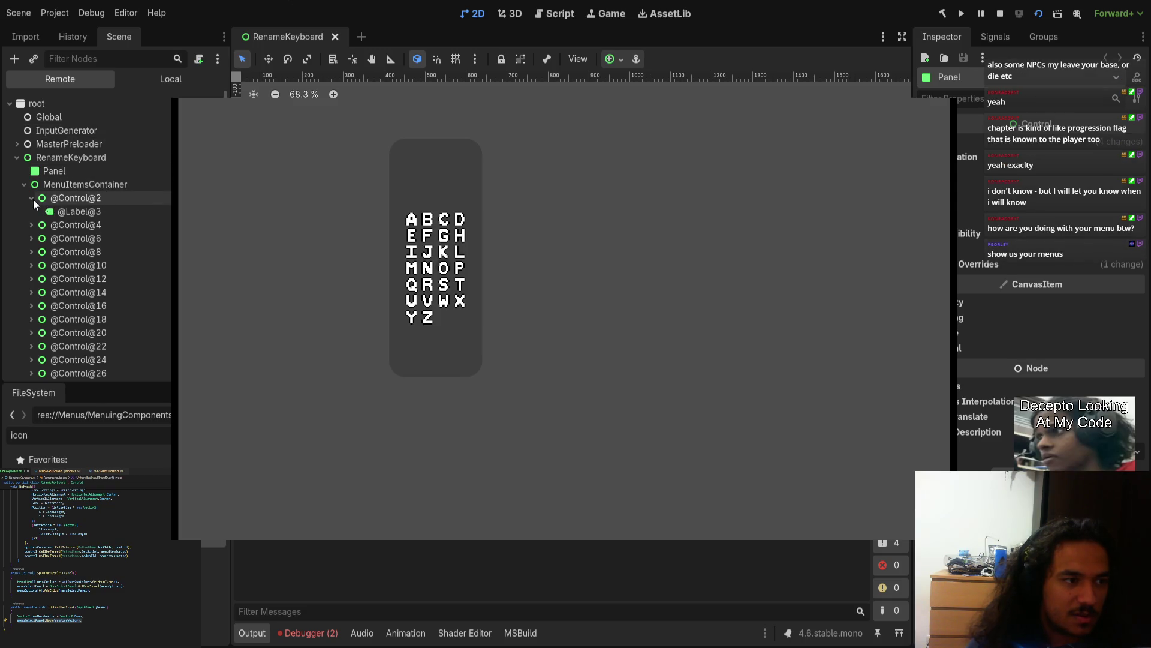
click(39, 199)
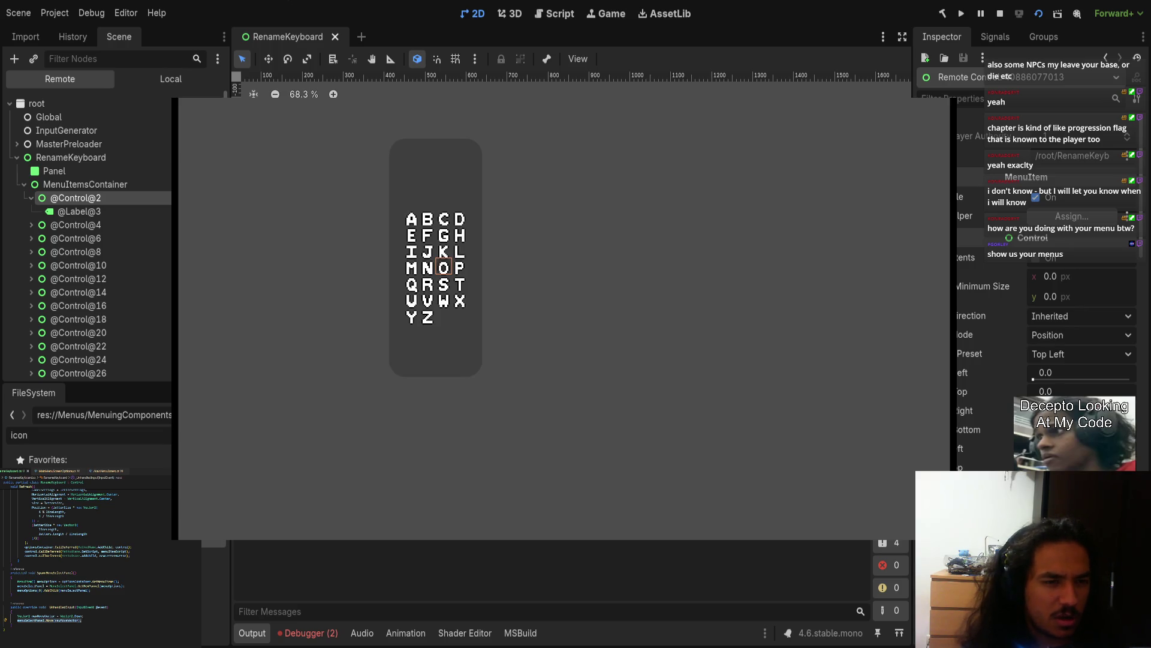
click(99, 224)
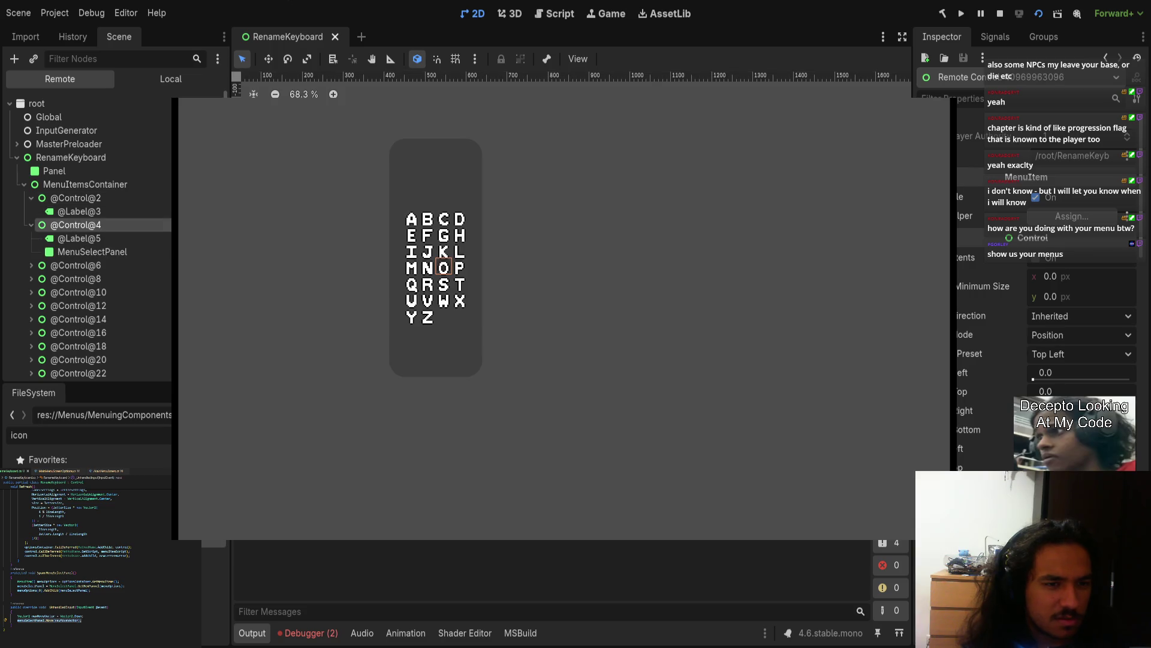
click(100, 252)
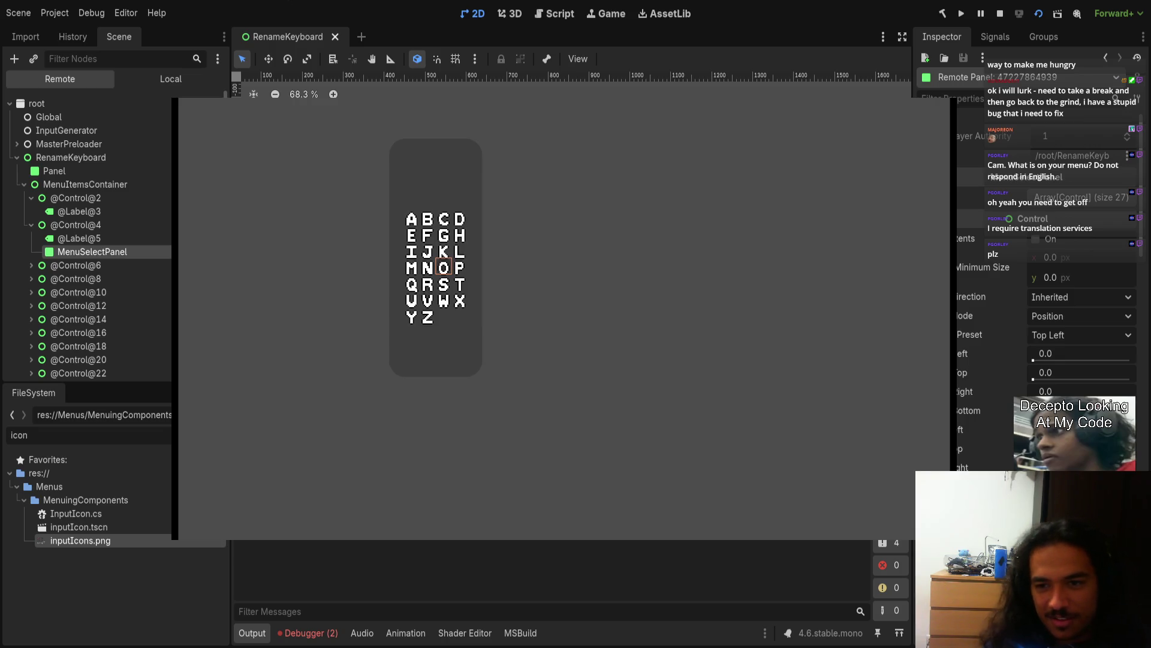
- Switch to the Tangia dashboard and highlight words like 'grelhados' in the first event message
key(alt+Tab)
key(alt+Tab)
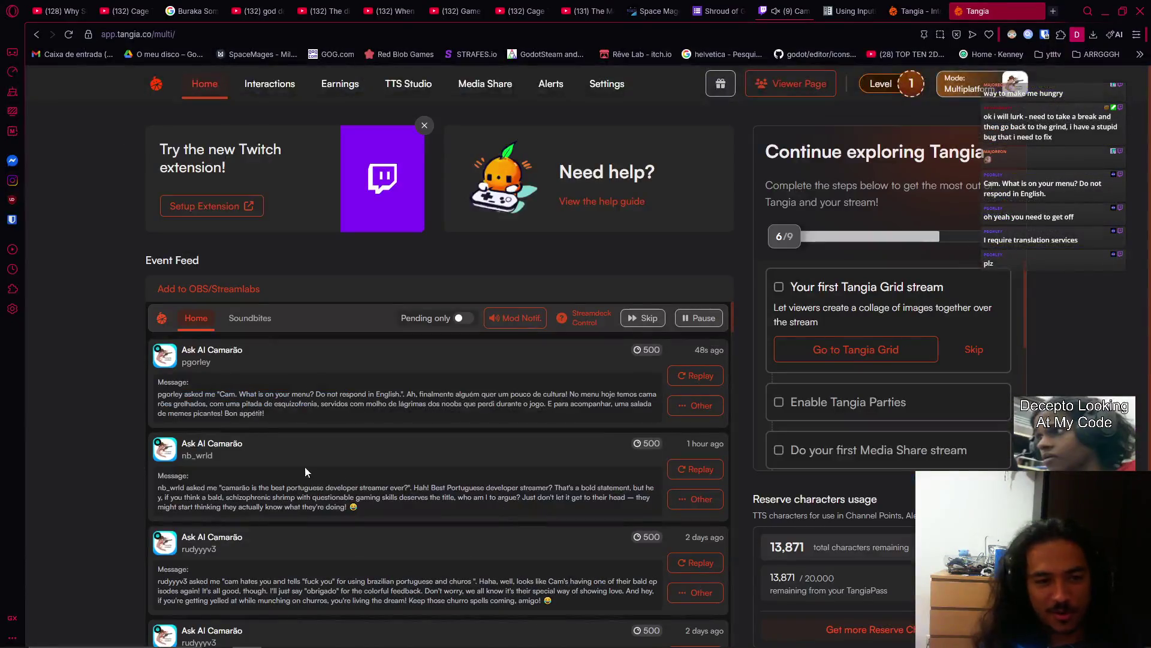
drag(408, 396, 502, 394)
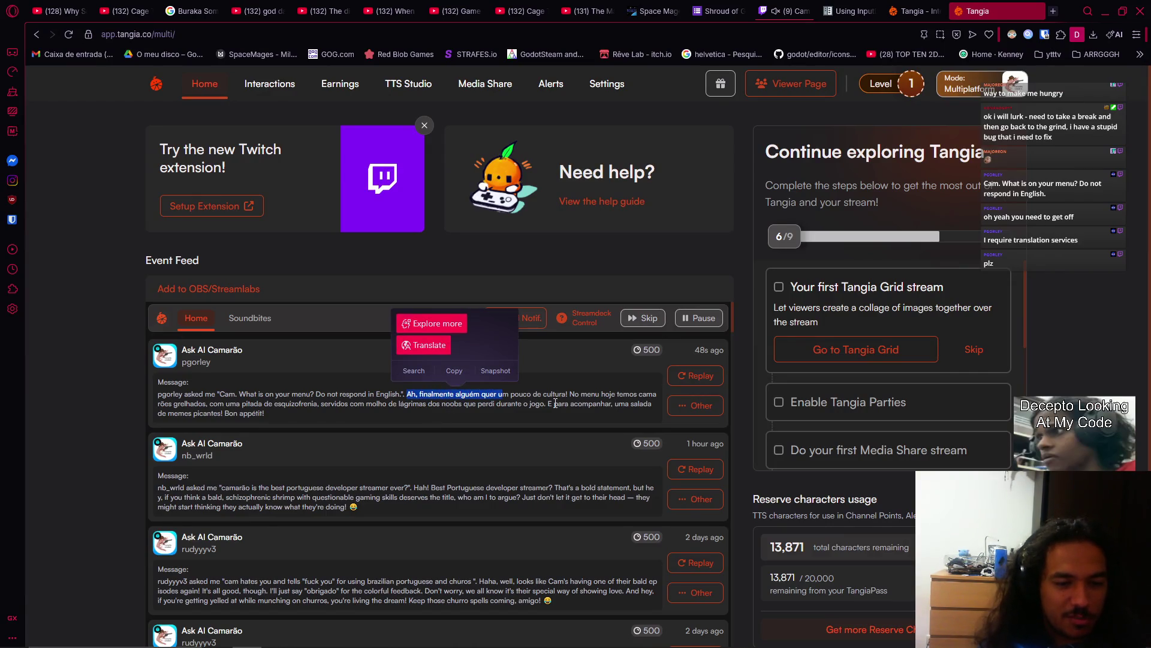
click(590, 393)
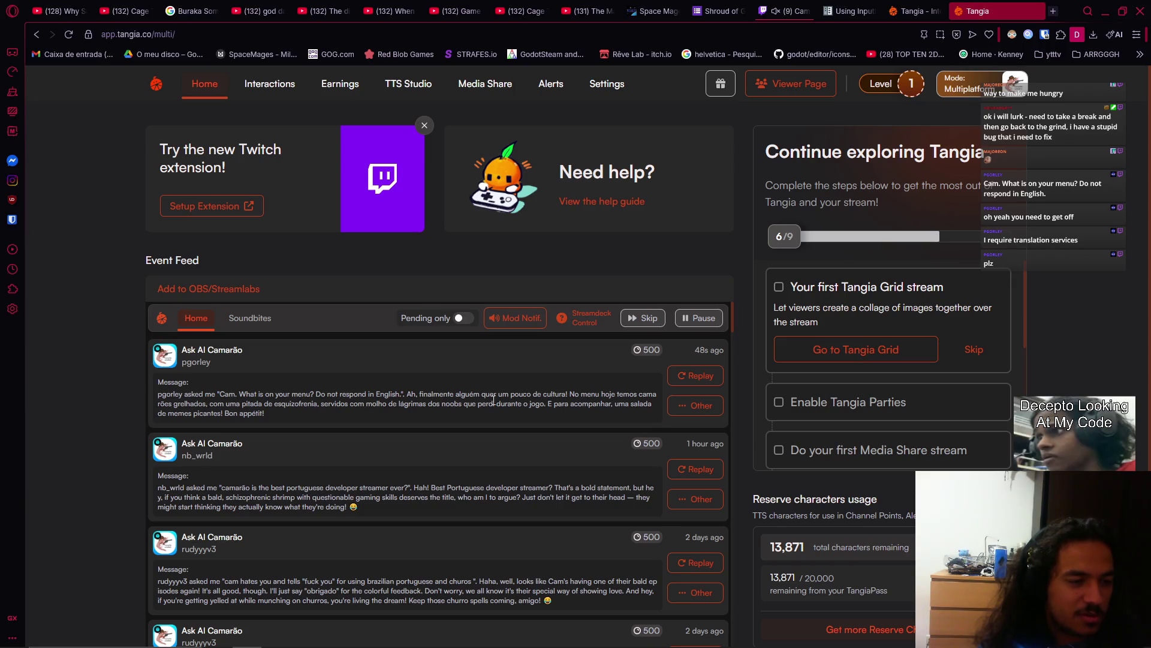
drag(164, 403, 209, 403)
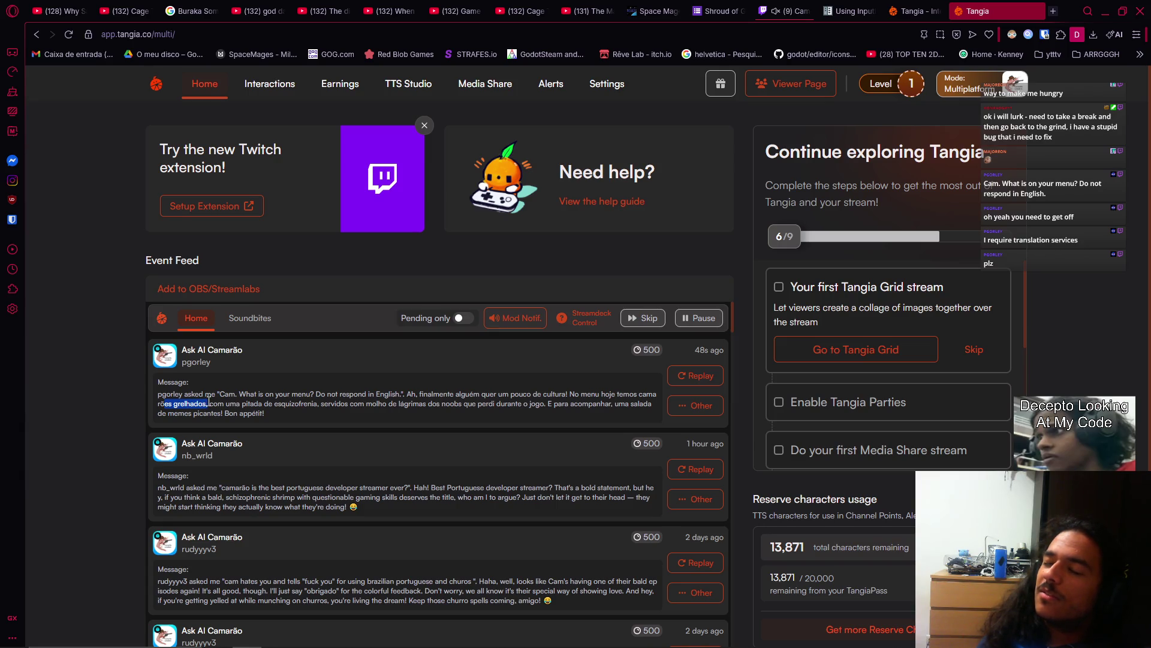
drag(209, 403, 208, 404)
- Briefly bring OBS forward, then return to the Tangia dashboard
mouse_move(423, 637)
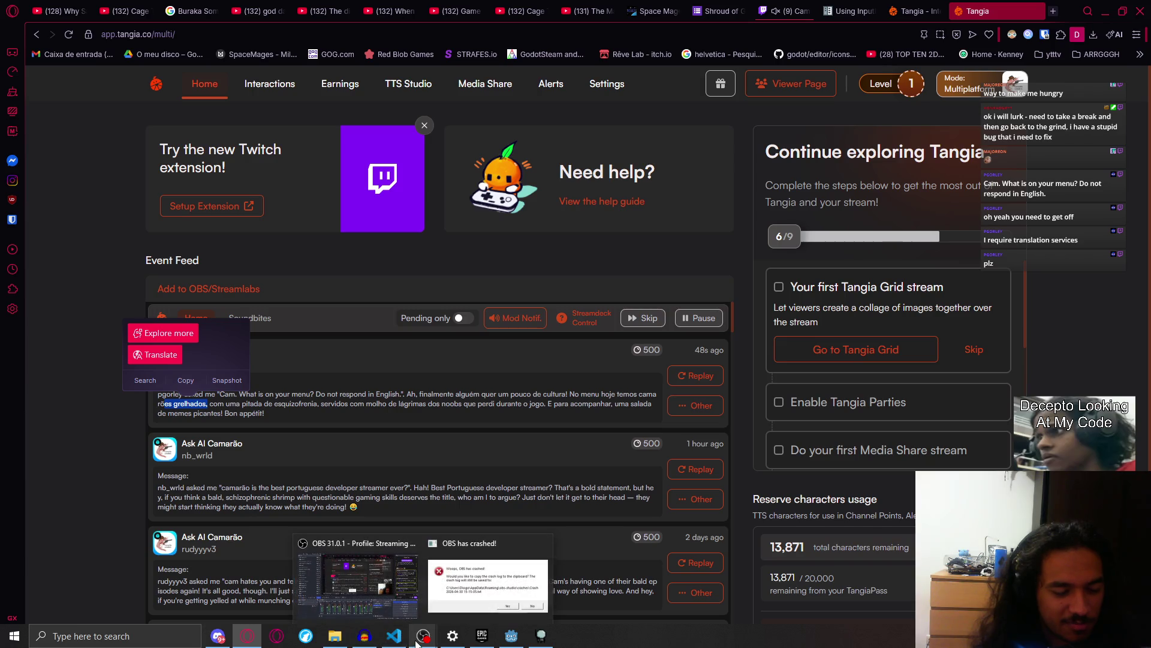
click(405, 600)
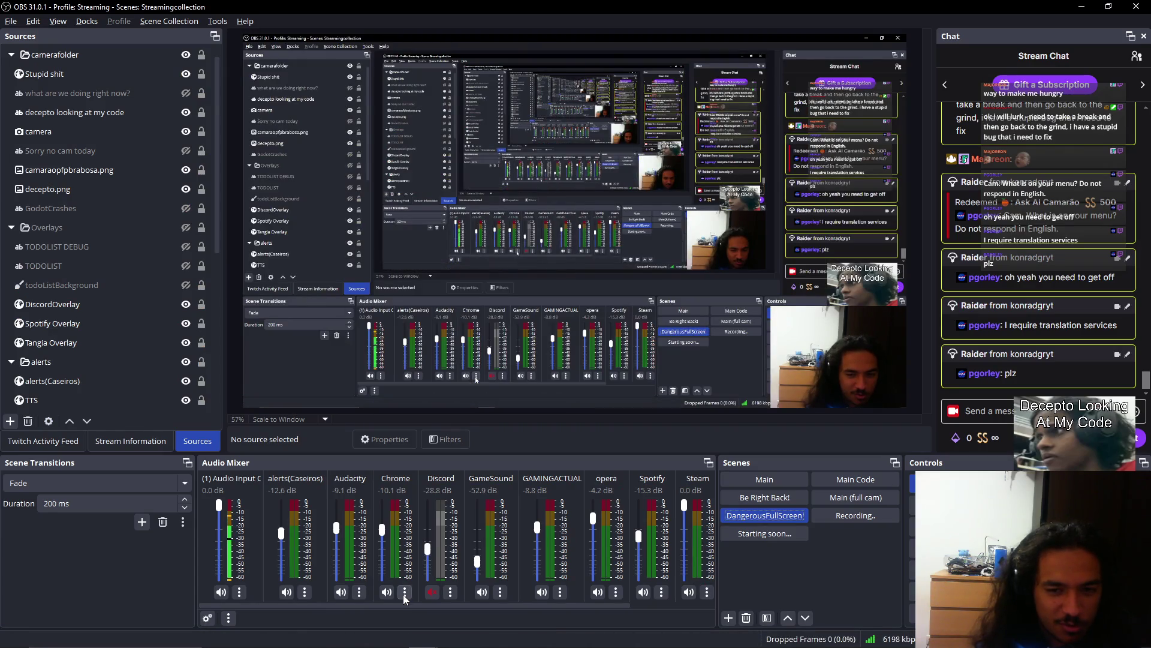
mouse_move(249, 641)
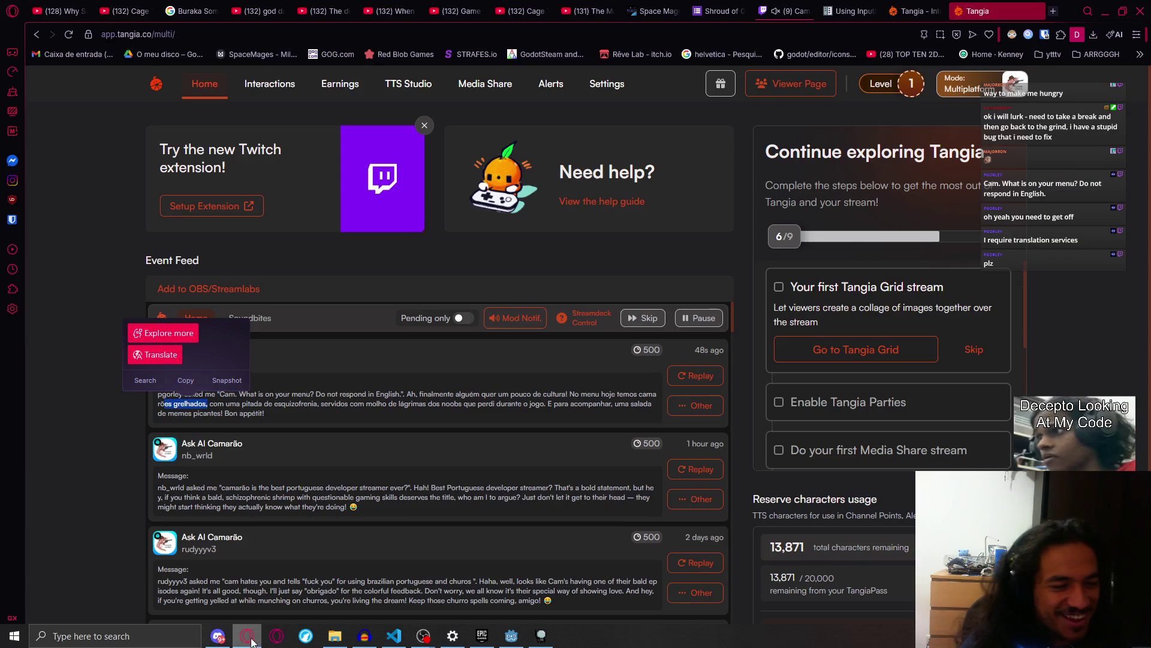
click(249, 641)
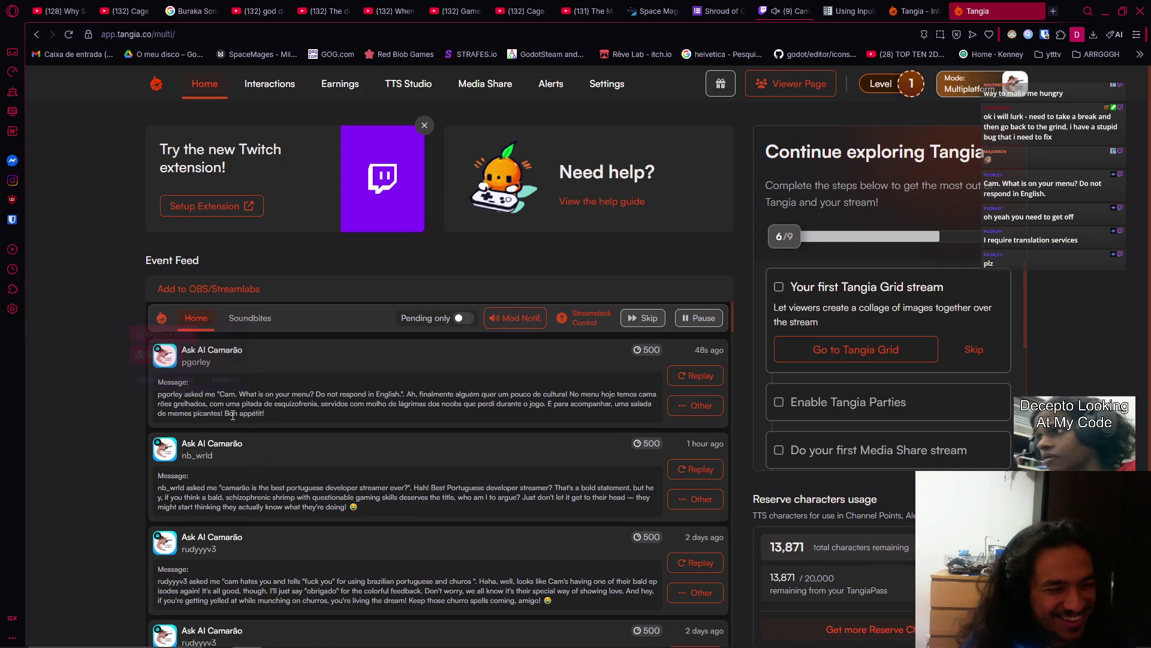
- Highlight 'com uma pitada' in the first reply, then clear the selection
drag(211, 404, 320, 405)
click(385, 440)
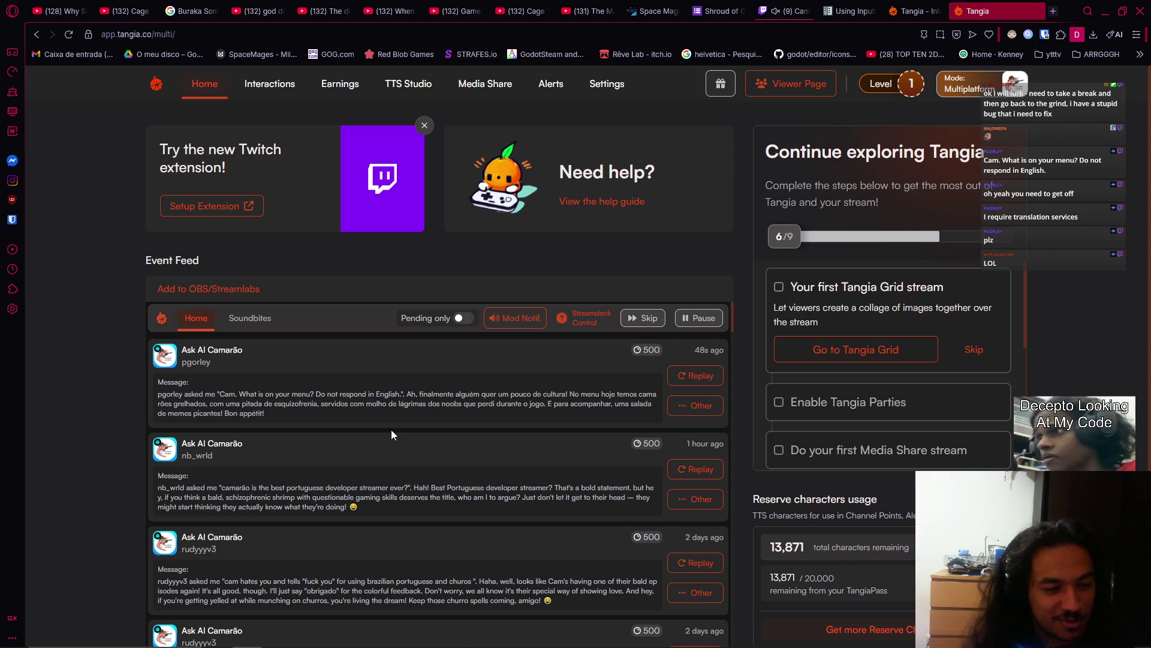
- Bring OBS forward briefly, then return to the Godot editor's live scene tree
mouse_move(378, 645)
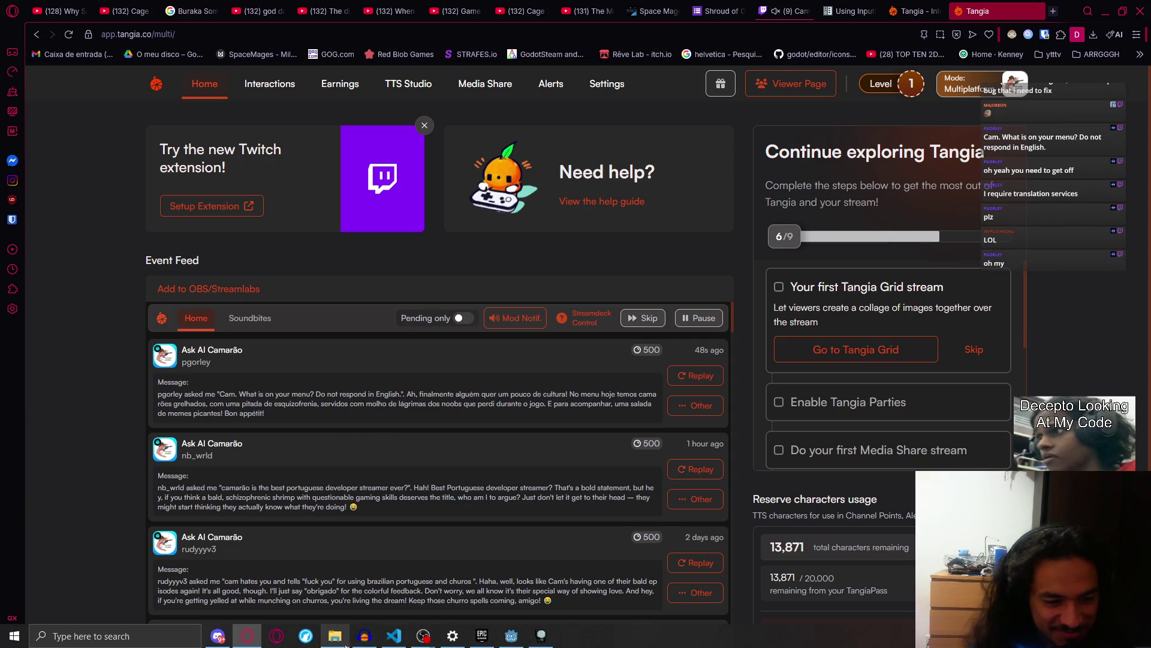
mouse_move(422, 636)
click(357, 576)
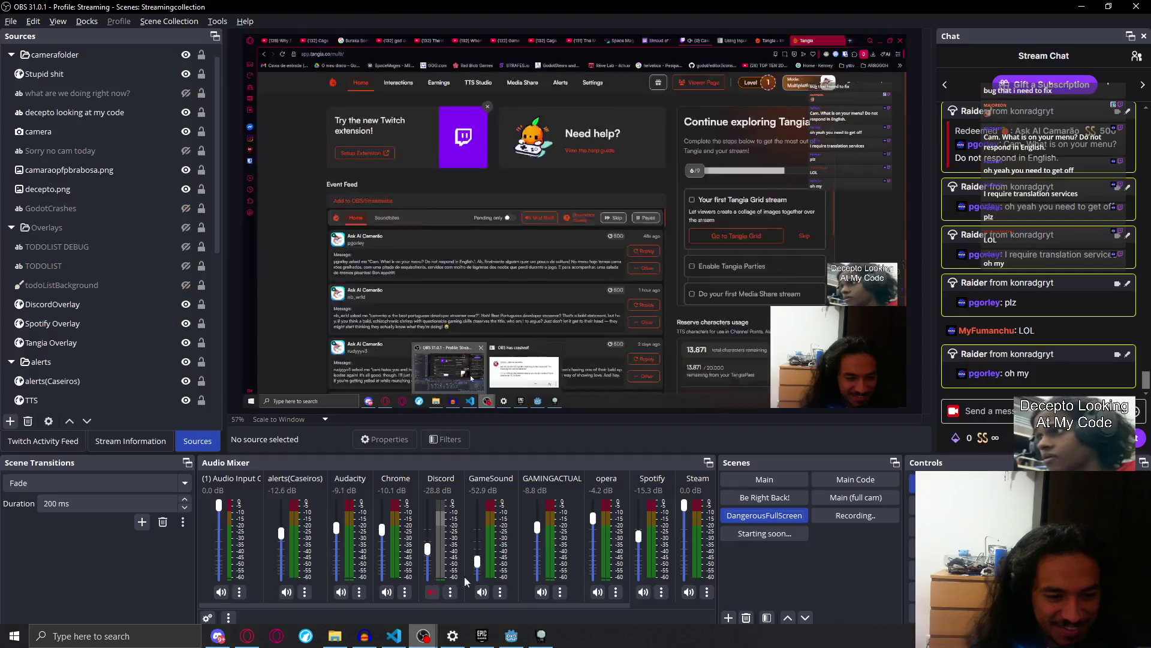
click(773, 479)
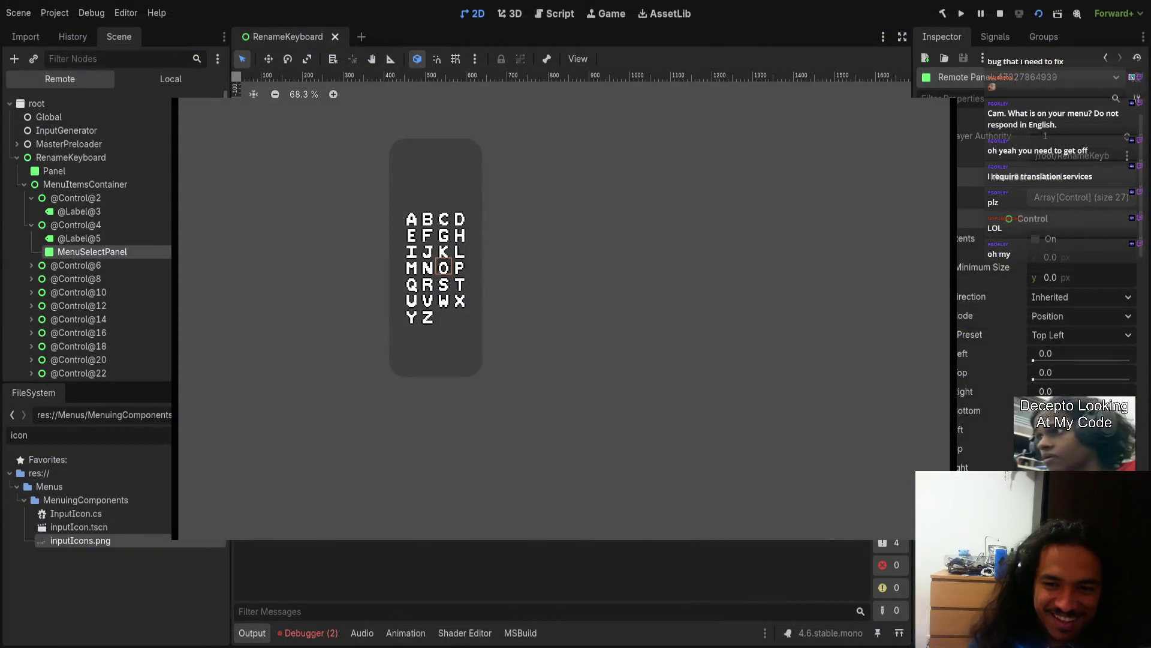